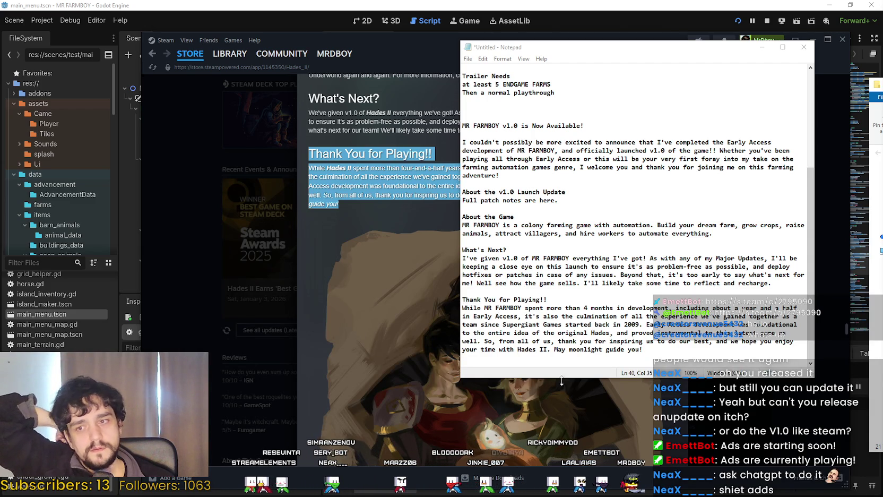
Step: Change the thank-you paragraph to 12 months of development and 8 months in Early Access
{"action": "left_click", "coordinate": [667, 351]}
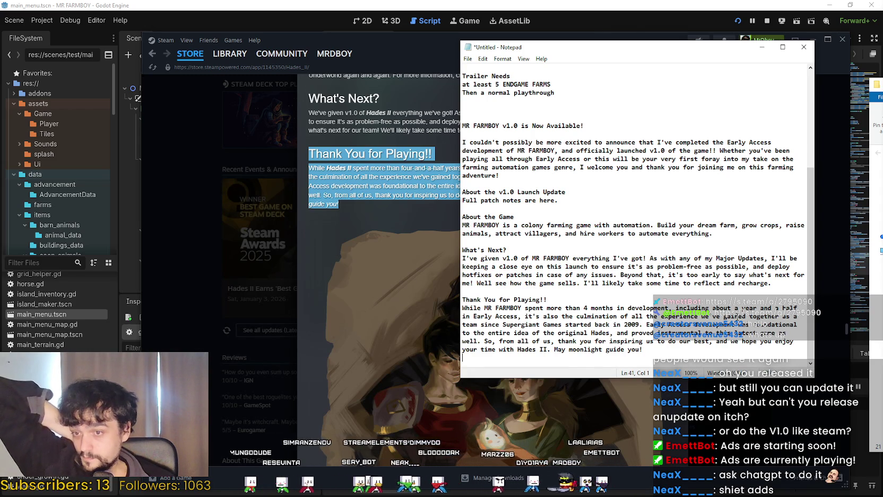
{"action": "left_click", "coordinate": [586, 306]}
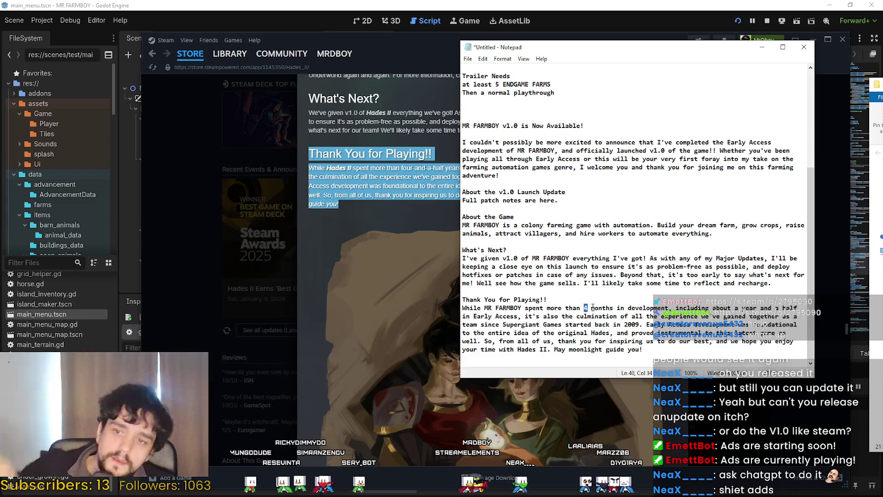
{"action": "type", "text": "12"}
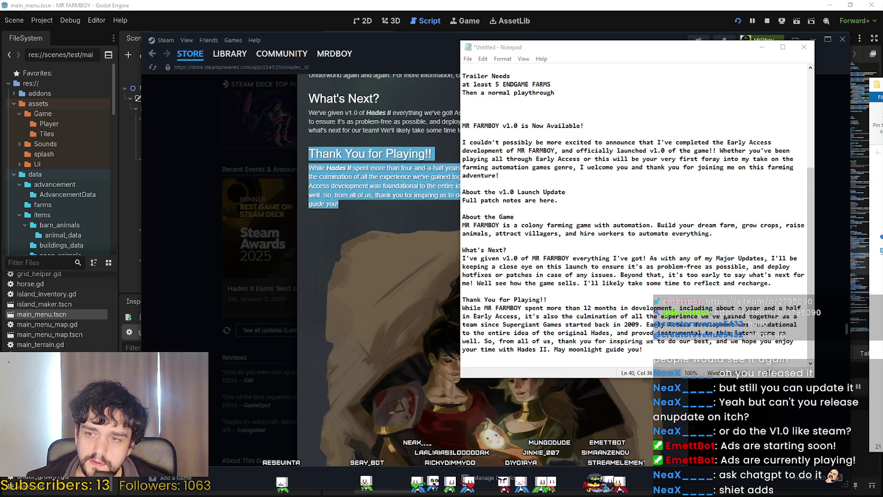
{"action": "left_click", "coordinate": [546, 299]}
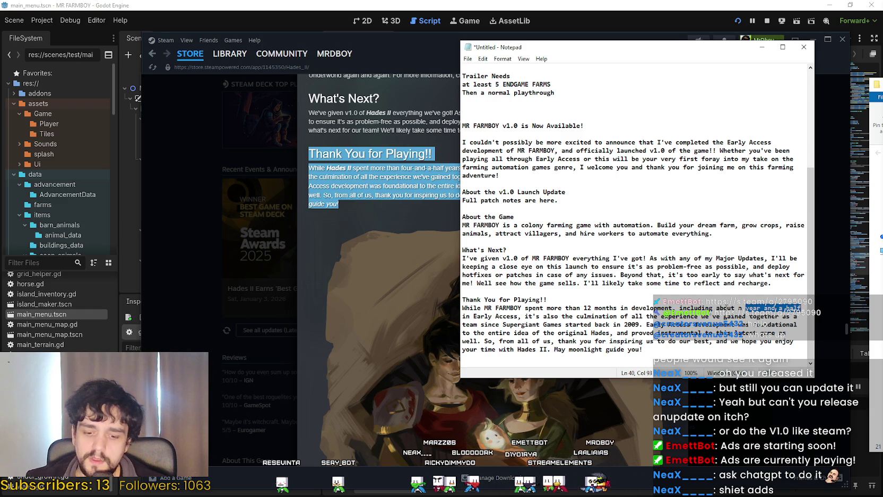
{"action": "type", "text": "8 mon in E"}
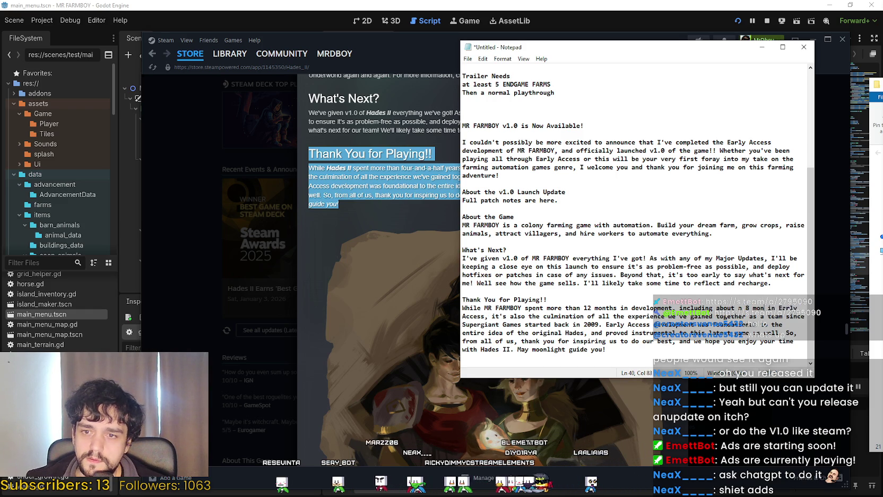
{"action": "type", "text": "ths"}
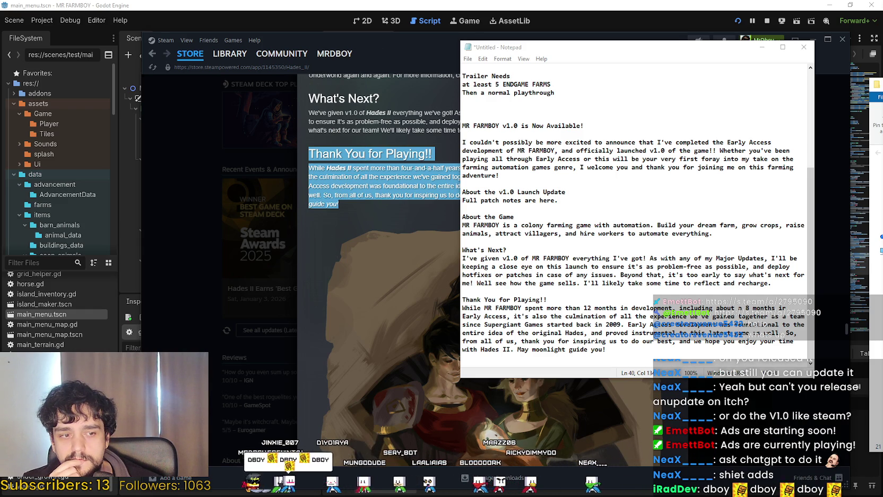
{"action": "key", "text": "alt+Tab"}
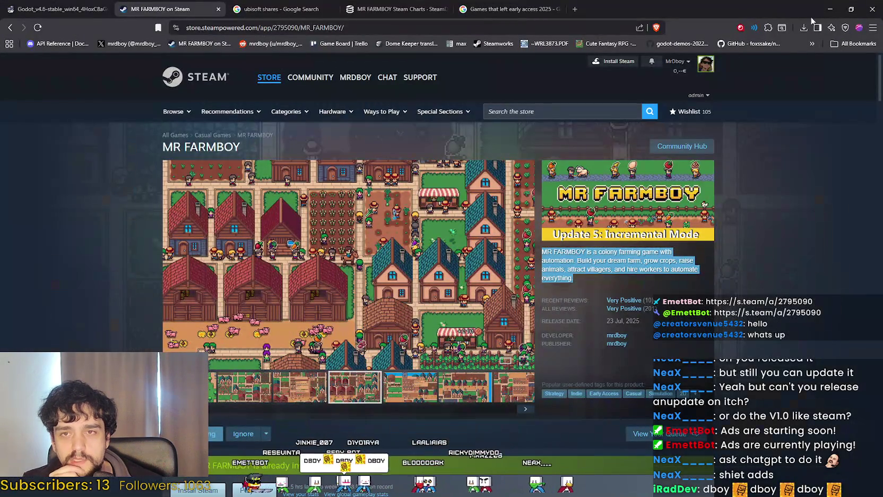
Step: Switch from the MR FARMBOY store page back to the Notepad draft
{"action": "key", "text": "alt+Tab"}
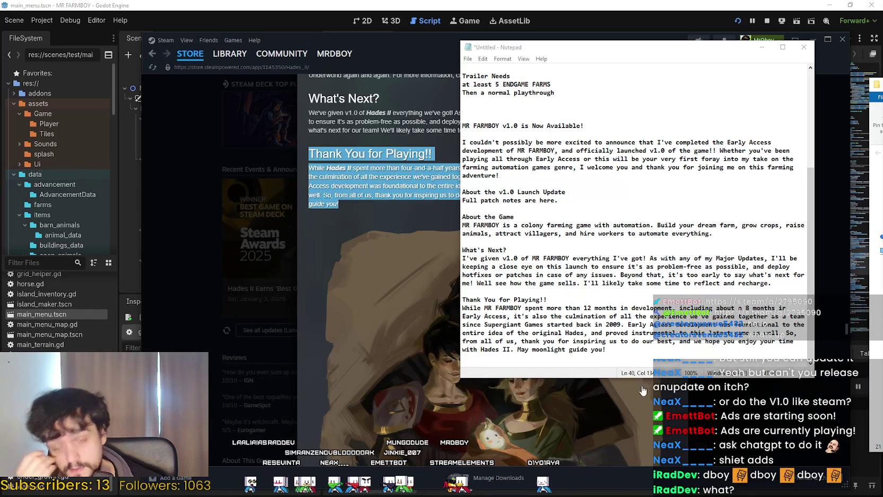
Step: Reword the paragraph to 'all the experience I've gained', then view the store page's first screenshot
{"action": "type", "text": "the"}
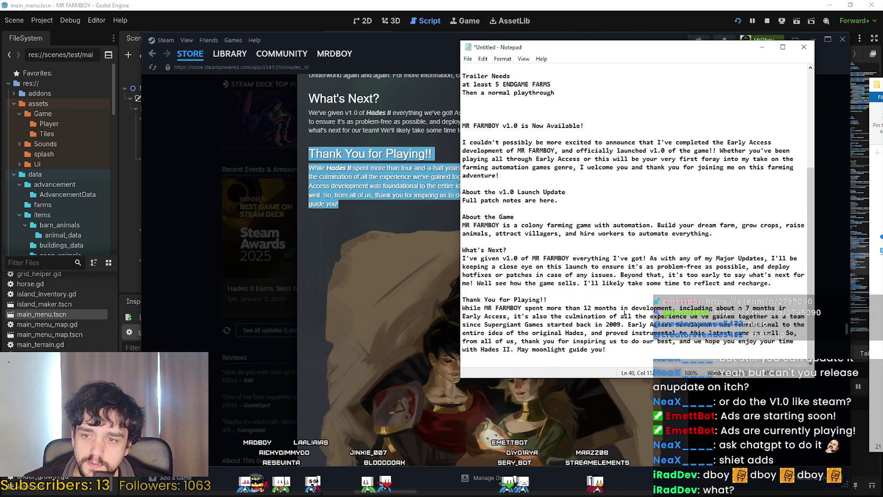
{"action": "double_click", "coordinate": [642, 316]}
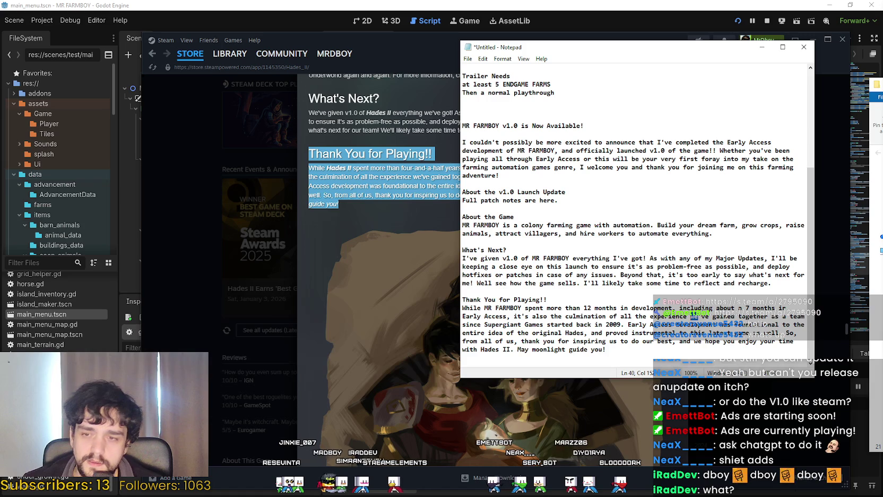
{"action": "type", "text": "I've"}
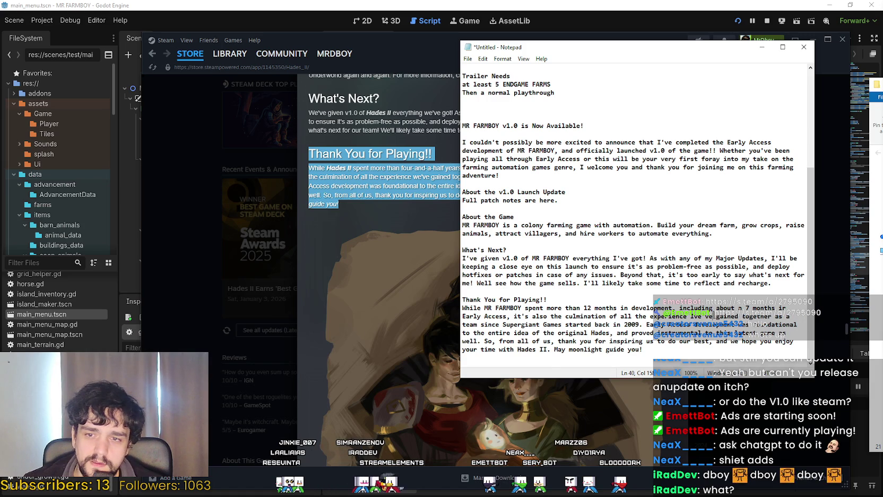
{"action": "key", "text": "Delete"}
{"action": "key", "text": "Delete"}
{"action": "key", "text": "Delete"}
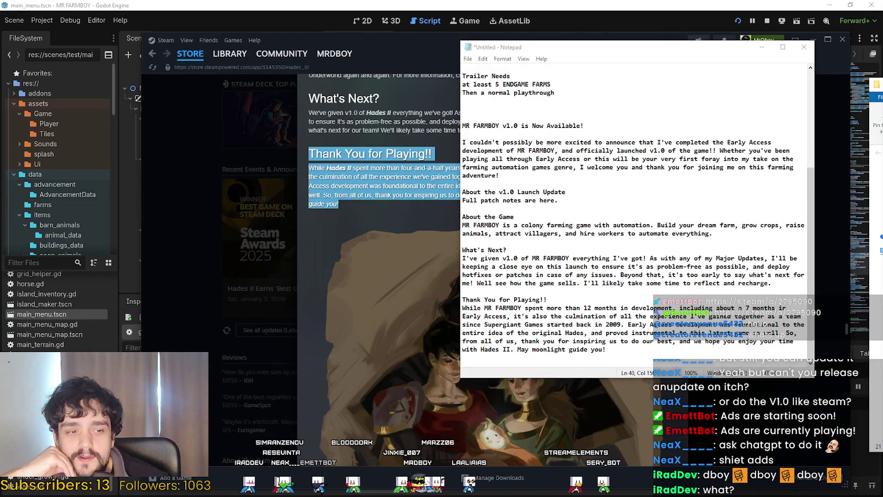
{"action": "key", "text": "alt+Tab"}
{"action": "left_click", "coordinate": [268, 383]}
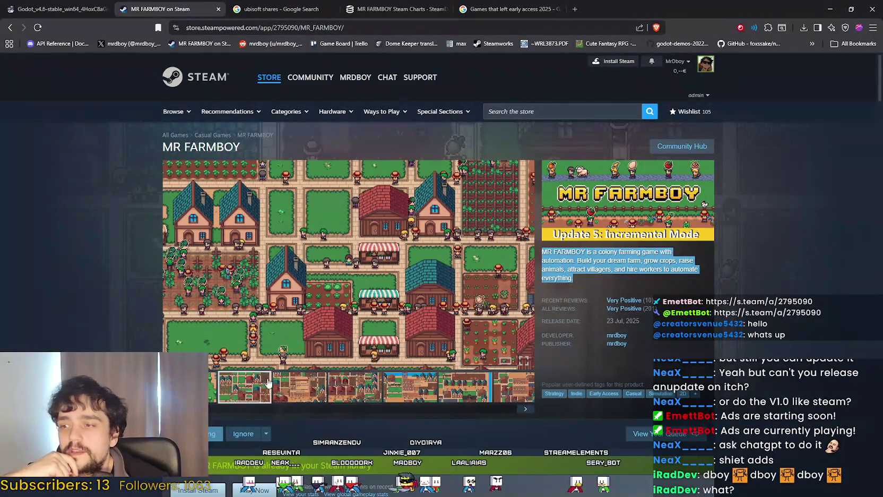
{"action": "left_click", "coordinate": [712, 278]}
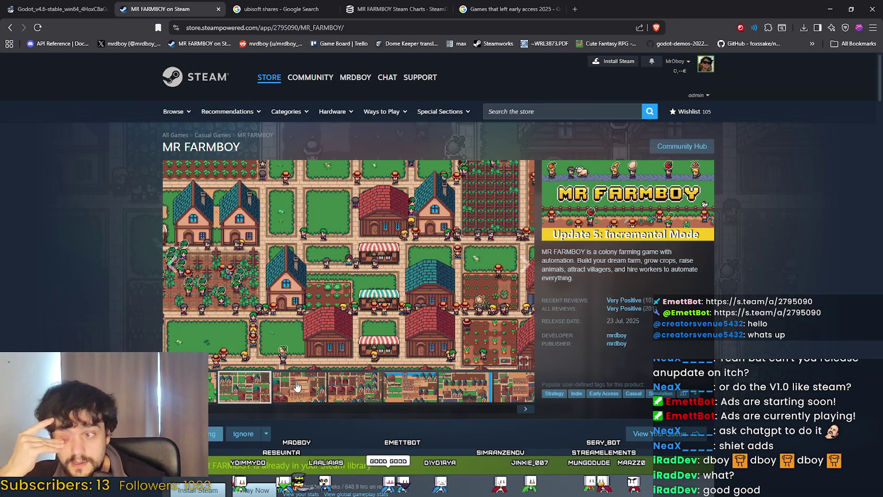
{"action": "left_click", "coordinate": [296, 385]}
{"action": "left_click", "coordinate": [481, 390]}
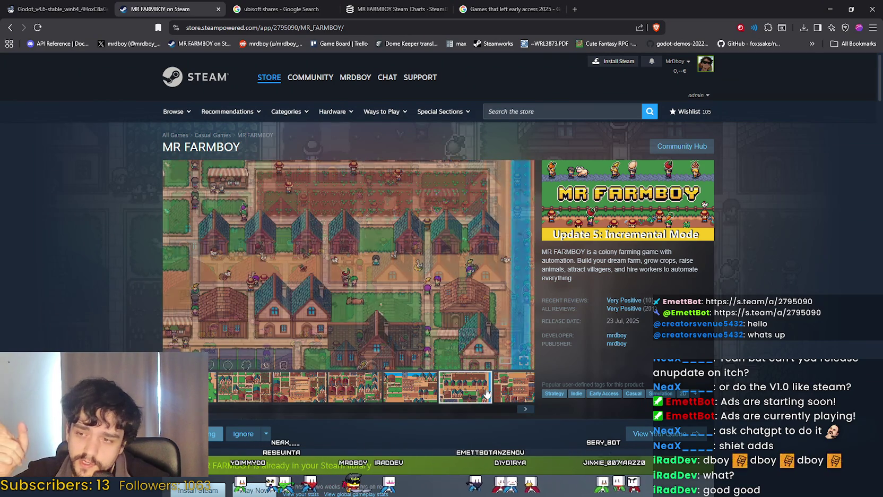
{"action": "left_click", "coordinate": [513, 386]}
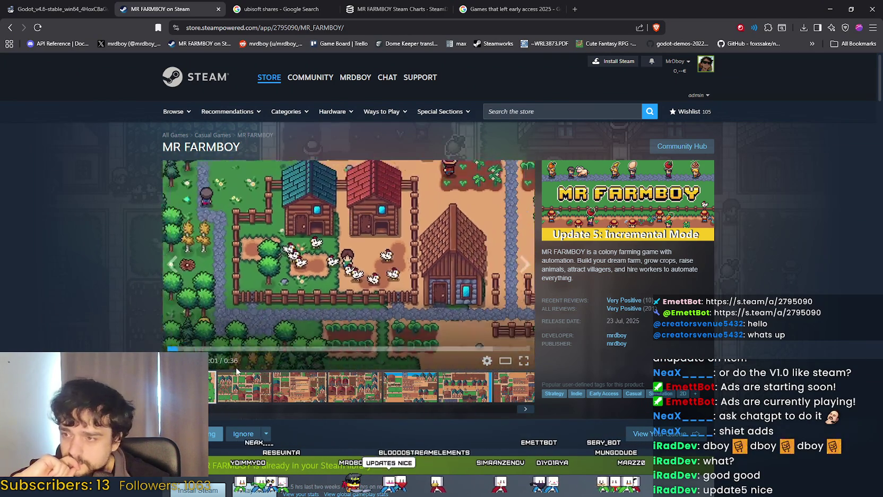
{"action": "scroll", "coordinate": [412, 279], "scroll_direction": "down", "scroll_amount": 3}
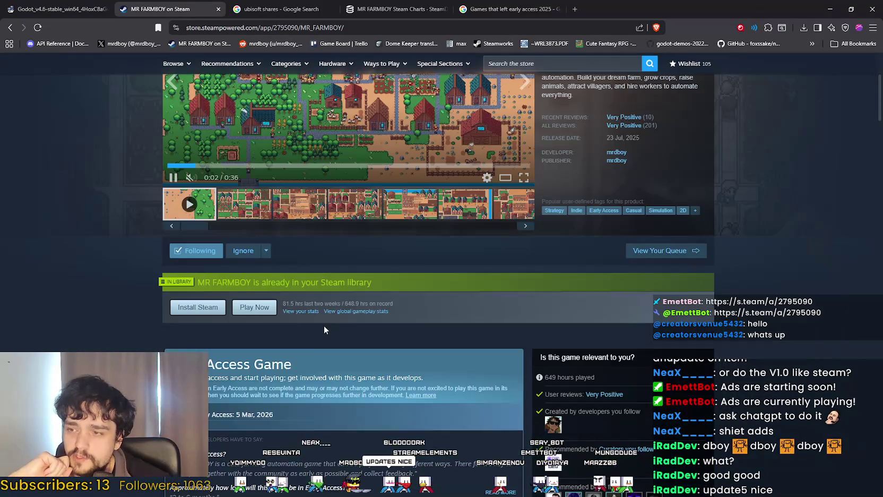
{"action": "scroll", "coordinate": [308, 401], "scroll_direction": "down", "scroll_amount": 8}
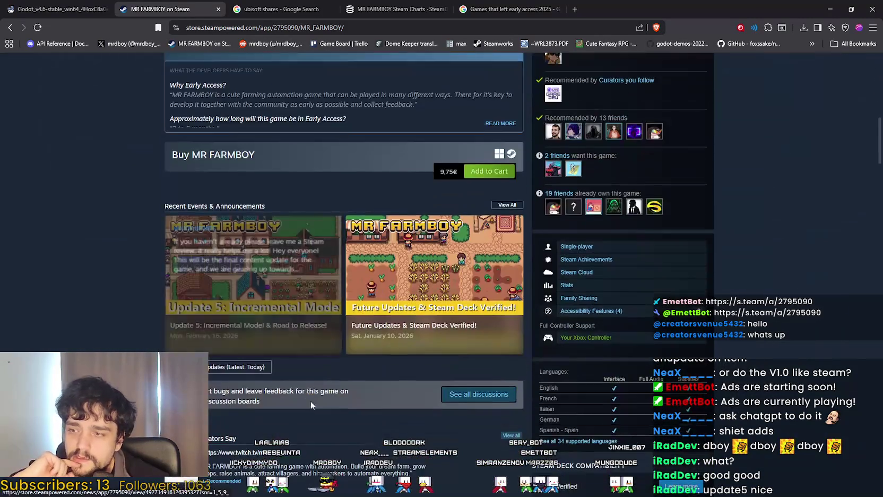
{"action": "scroll", "coordinate": [311, 404], "scroll_direction": "down", "scroll_amount": 4}
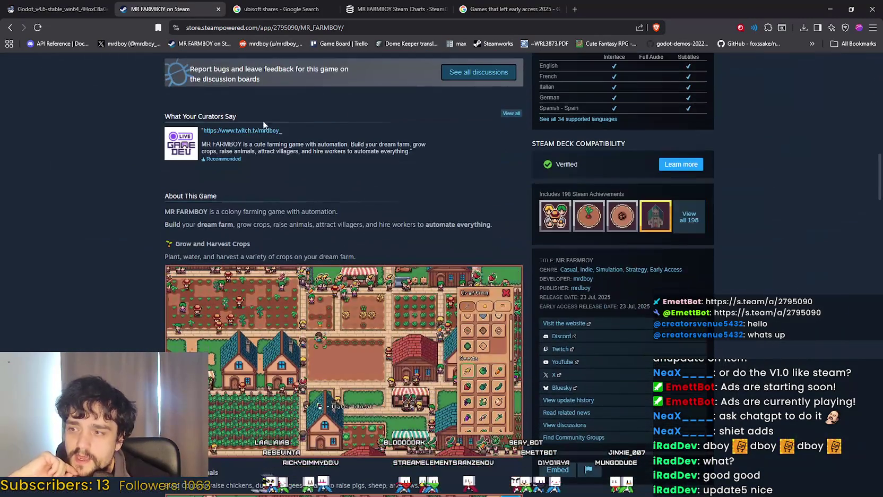
{"action": "left_click_drag", "start_coordinate": [172, 194], "coordinate": [224, 190]}
{"action": "left_click", "coordinate": [224, 189]}
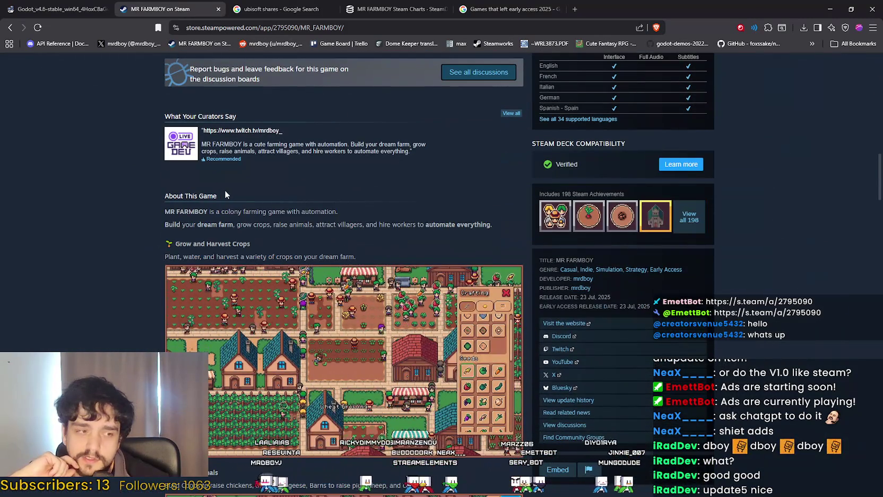
{"action": "scroll", "coordinate": [295, 260], "scroll_direction": "down", "scroll_amount": 3}
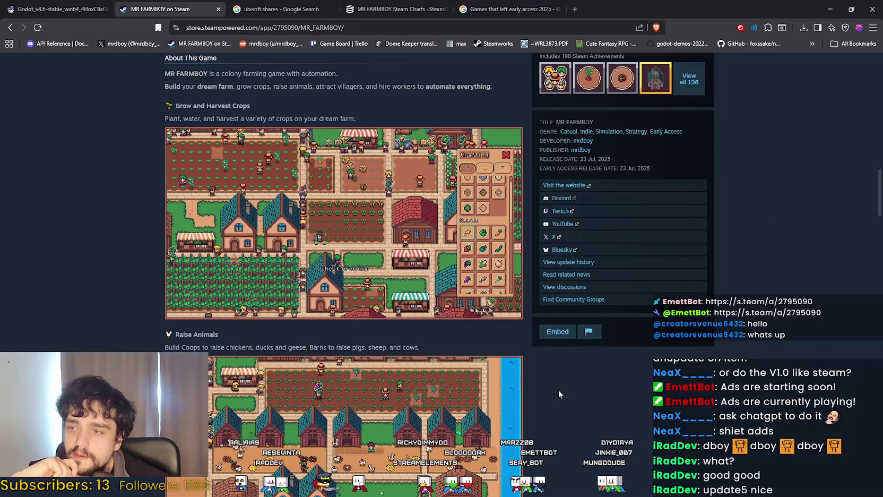
{"action": "scroll", "coordinate": [543, 403], "scroll_direction": "down", "scroll_amount": 3}
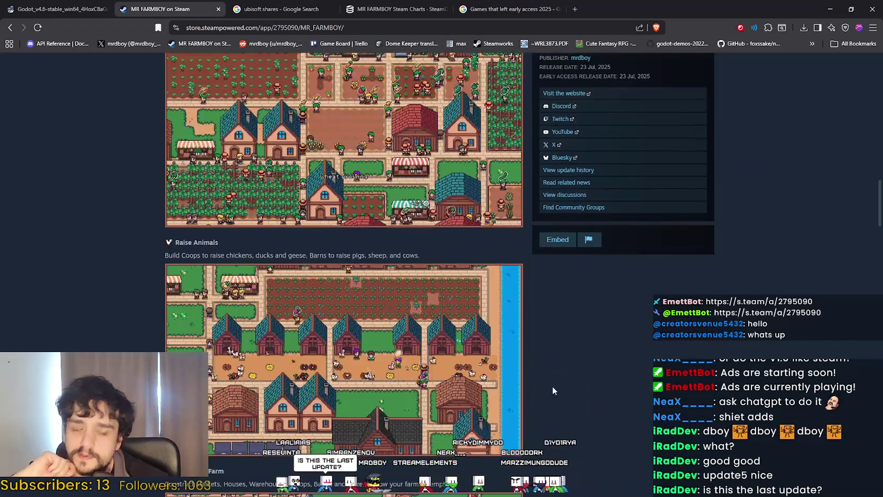
{"action": "scroll", "coordinate": [555, 378], "scroll_direction": "down", "scroll_amount": 1}
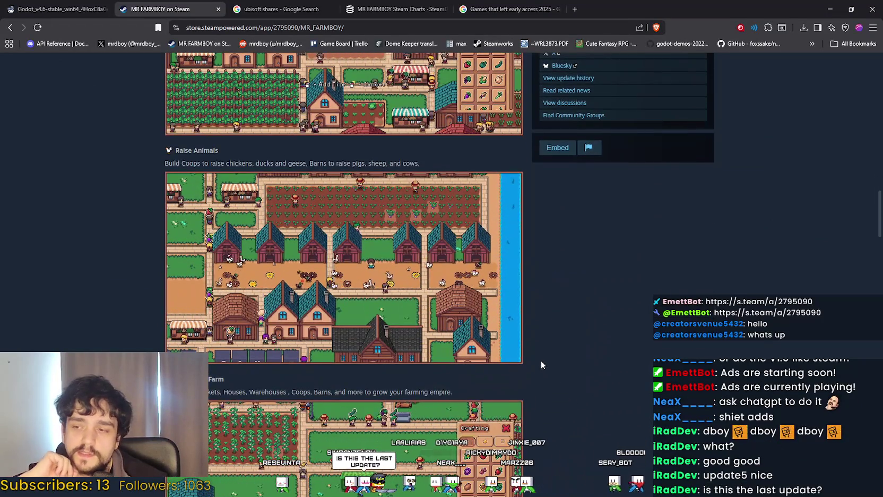
{"action": "scroll", "coordinate": [541, 366], "scroll_direction": "down", "scroll_amount": 1}
{"action": "scroll", "coordinate": [540, 375], "scroll_direction": "down", "scroll_amount": 3}
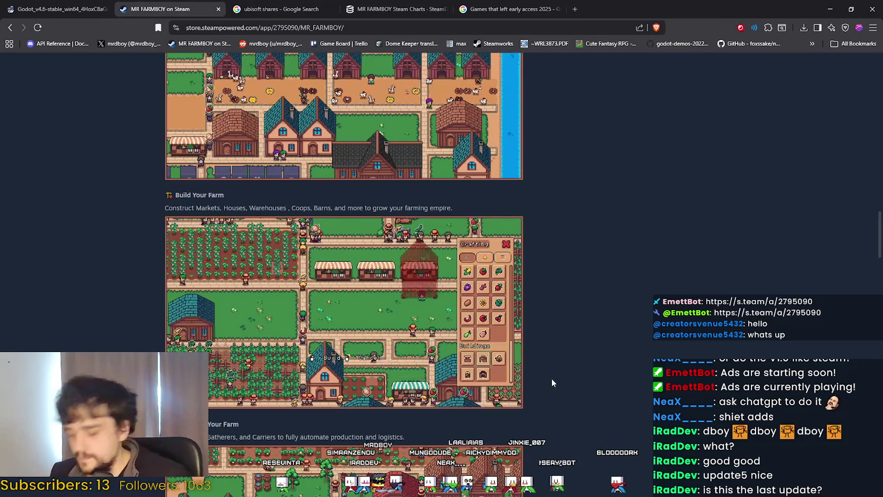
{"action": "scroll", "coordinate": [533, 366], "scroll_direction": "down", "scroll_amount": 5}
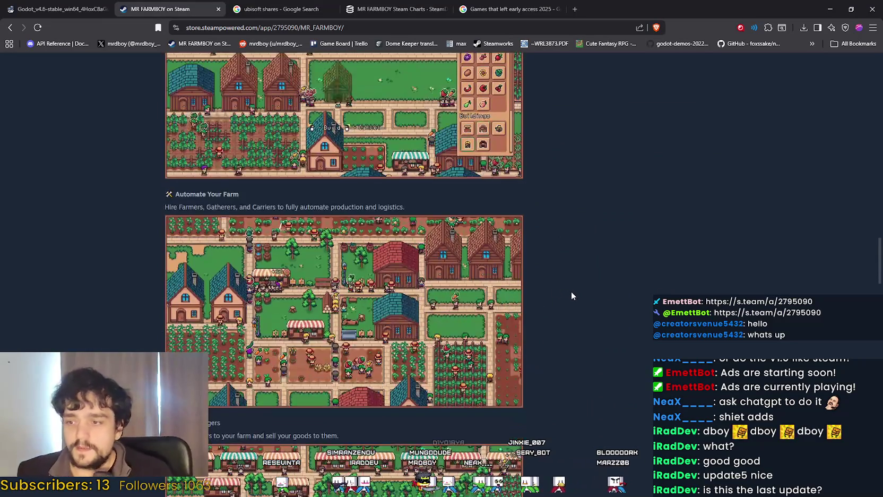
{"action": "scroll", "coordinate": [564, 296], "scroll_direction": "down", "scroll_amount": 5}
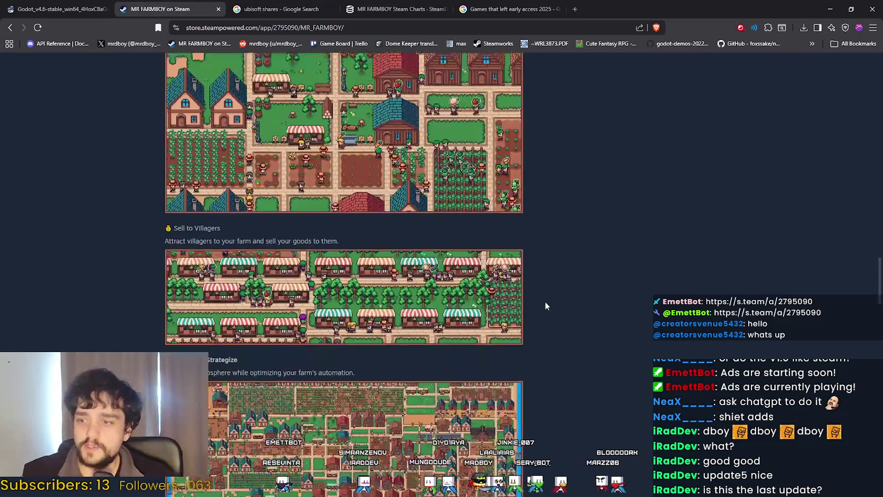
{"action": "scroll", "coordinate": [540, 309], "scroll_direction": "down", "scroll_amount": 3}
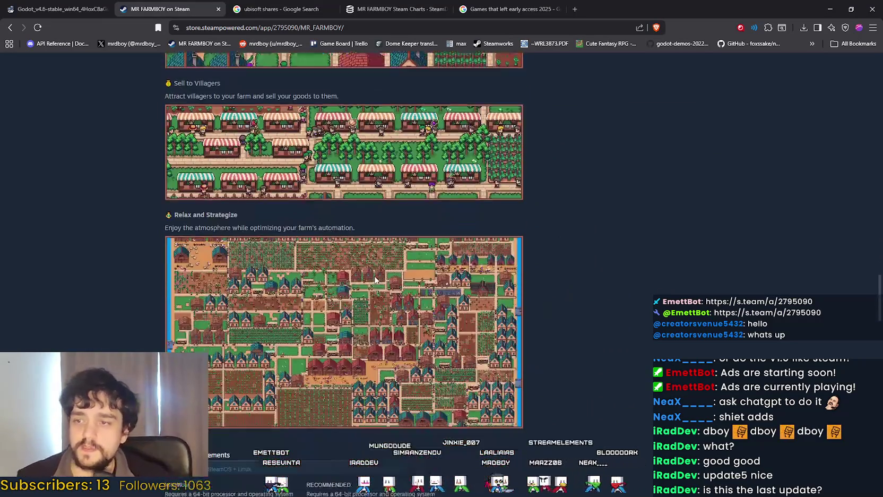
{"action": "scroll", "coordinate": [684, 349], "scroll_direction": "up", "scroll_amount": 8}
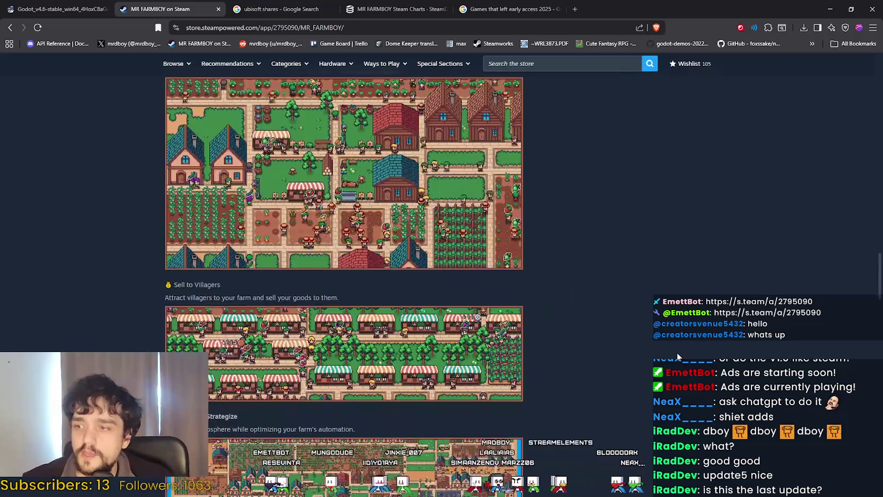
{"action": "scroll", "coordinate": [679, 351], "scroll_direction": "up", "scroll_amount": 15}
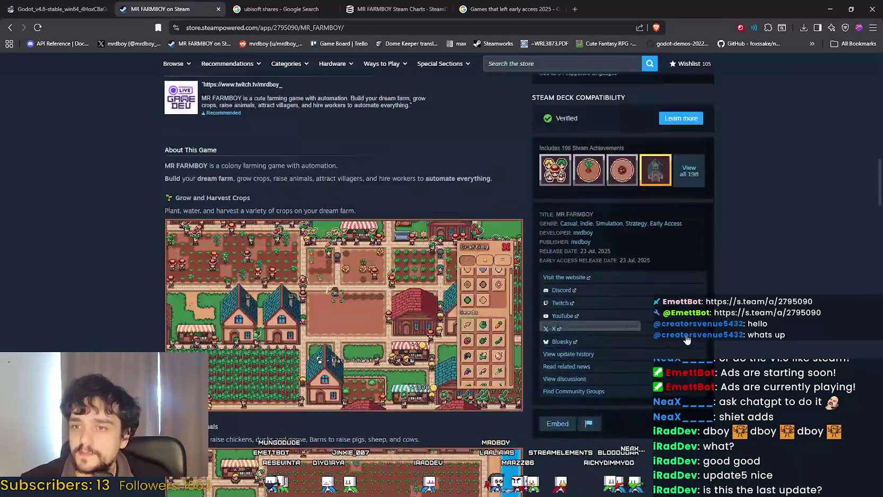
{"action": "scroll", "coordinate": [688, 338], "scroll_direction": "up", "scroll_amount": 9}
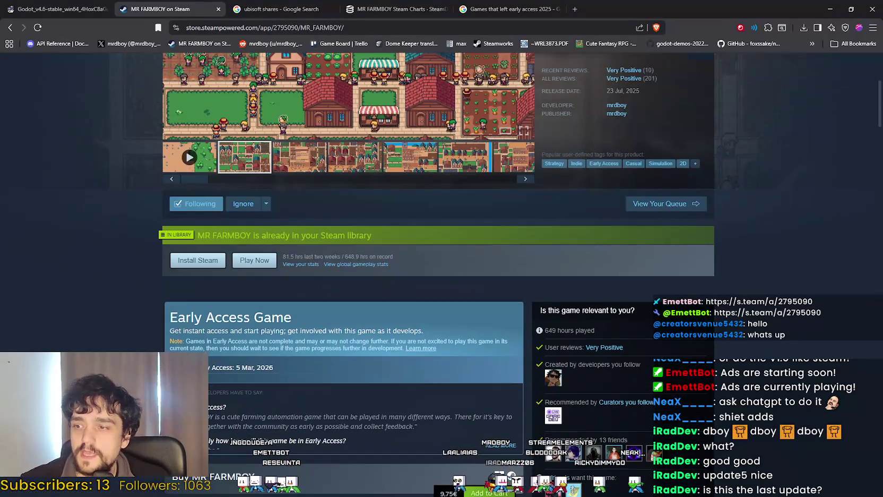
{"action": "scroll", "coordinate": [424, 275], "scroll_direction": "down", "scroll_amount": 2}
{"action": "left_click_drag", "start_coordinate": [216, 276], "coordinate": [308, 287]}
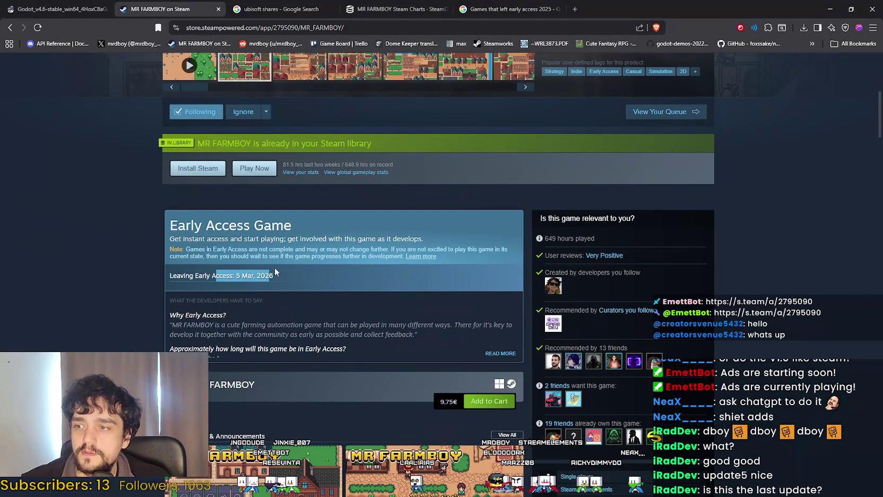
{"action": "left_click", "coordinate": [301, 272]}
{"action": "scroll", "coordinate": [300, 273], "scroll_direction": "up", "scroll_amount": 5}
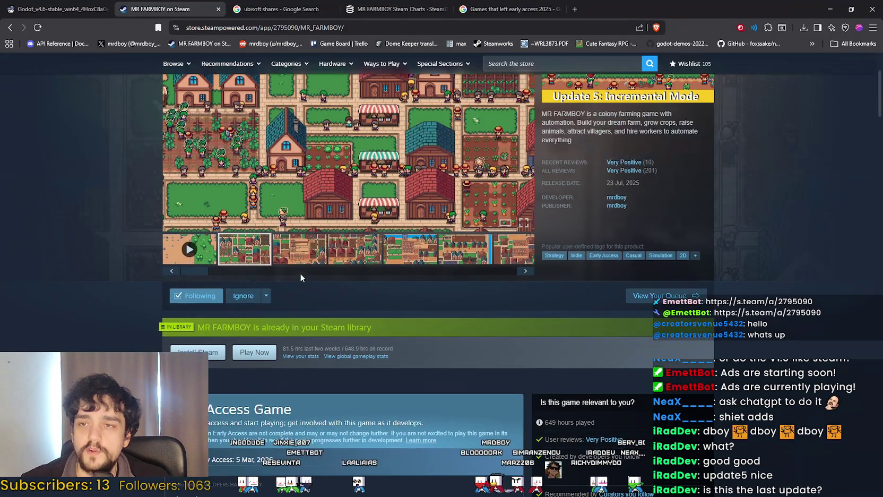
{"action": "scroll", "coordinate": [299, 285], "scroll_direction": "up", "scroll_amount": 1}
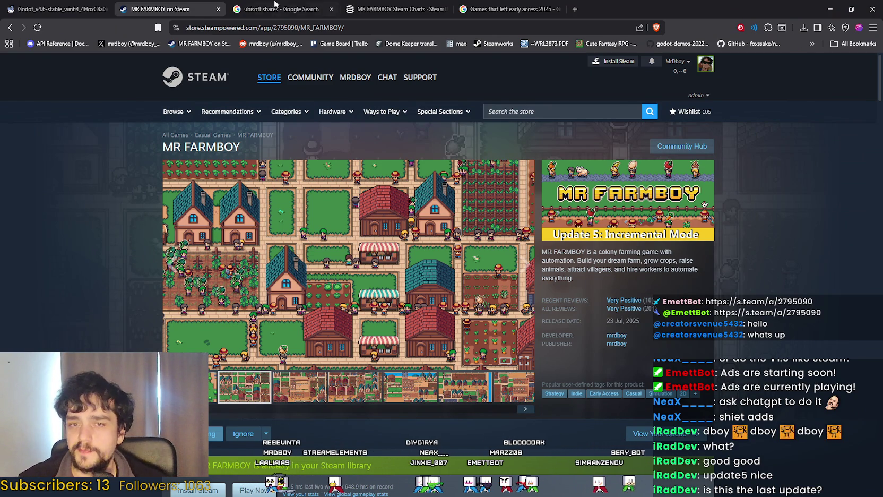
{"action": "scroll", "coordinate": [527, 389], "scroll_direction": "down", "scroll_amount": 7}
{"action": "scroll", "coordinate": [527, 385], "scroll_direction": "down", "scroll_amount": 1}
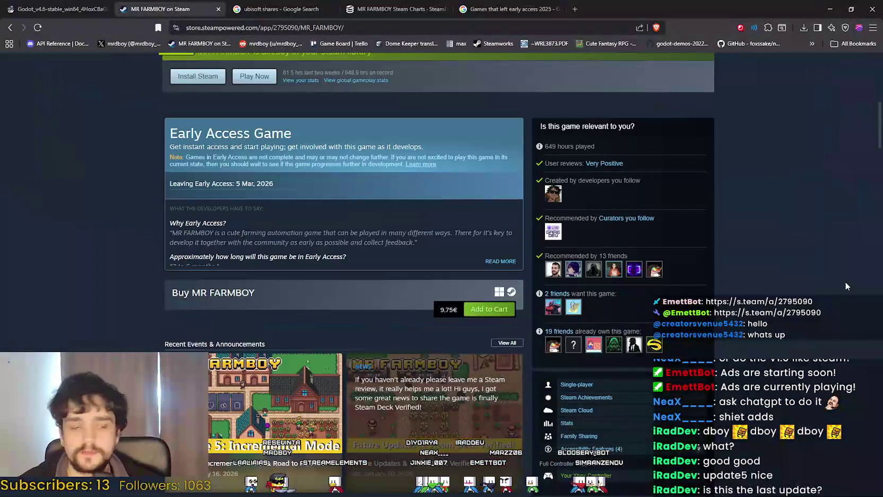
{"action": "key", "text": "alt+Tab"}
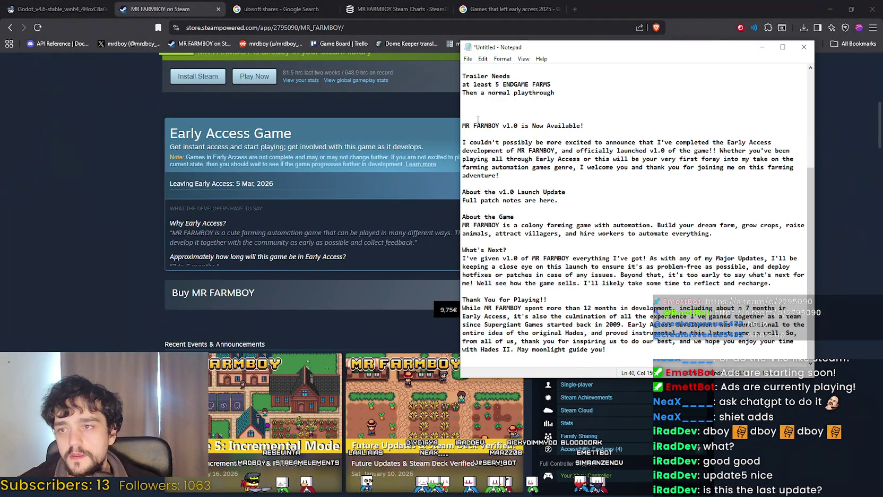
Step: Compare the draft's title with the Hades II announcement, then place the cursor in the closing paragraph
{"action": "left_click_drag", "start_coordinate": [462, 126], "coordinate": [629, 128]}
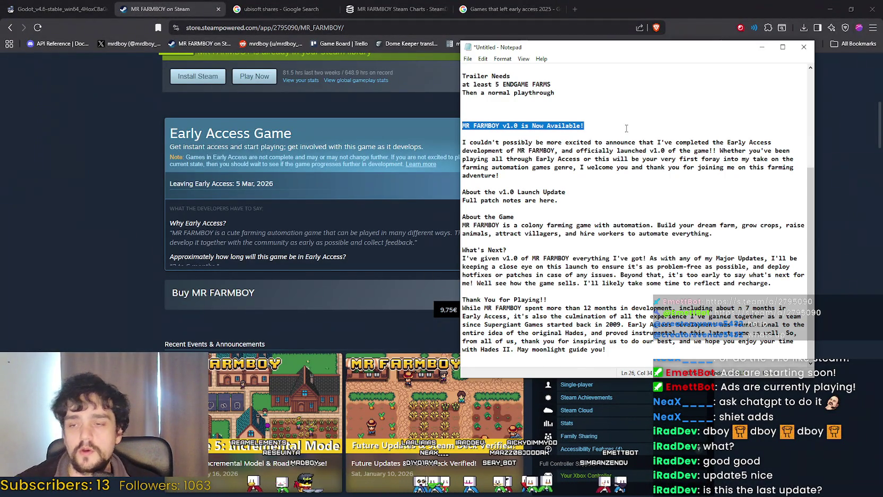
{"action": "left_click", "coordinate": [547, 300]}
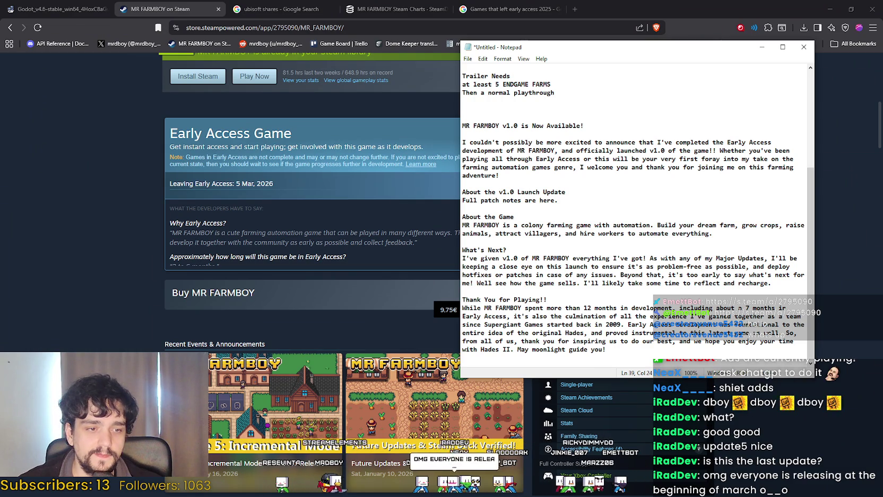
{"action": "key", "text": "alt+Tab"}
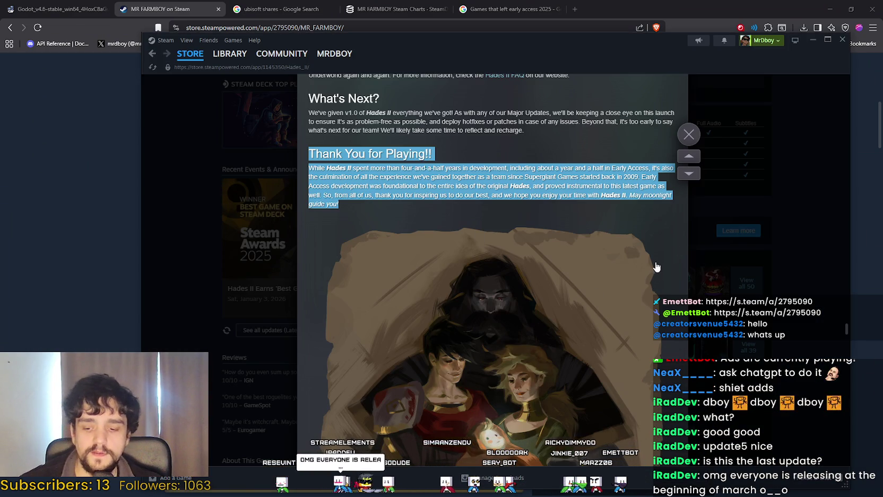
{"action": "key", "text": "alt+Tab"}
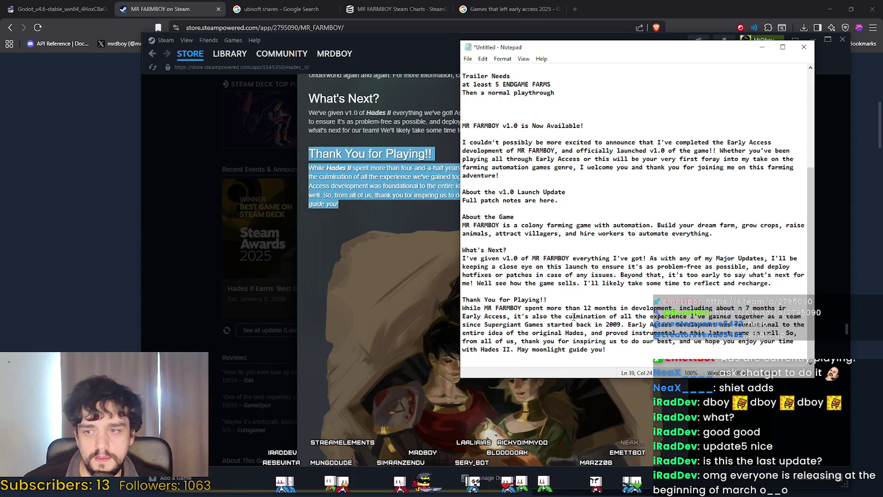
{"action": "left_click", "coordinate": [611, 319]}
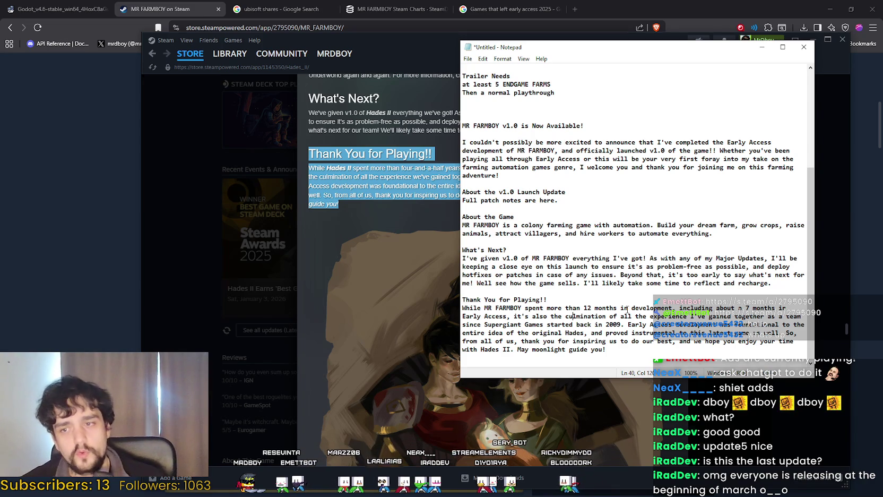
{"action": "left_click", "coordinate": [628, 309]}
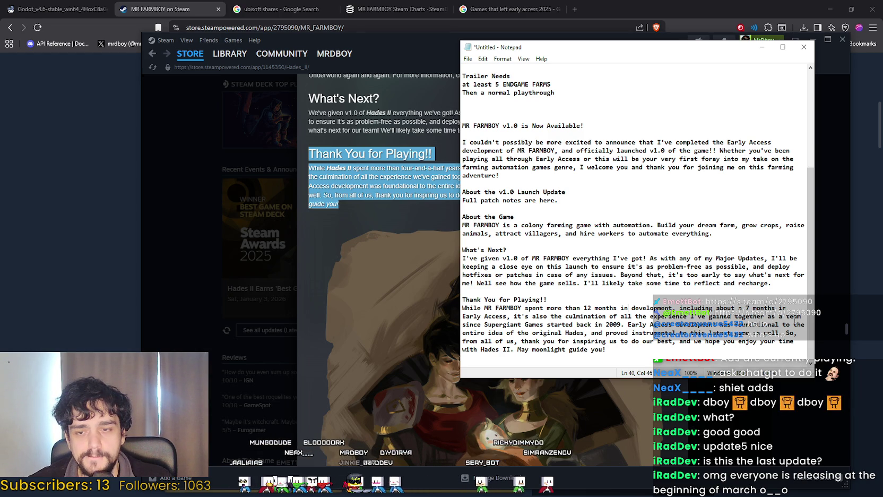
Step: Delete the 'since Supergiant Games started back in 2009' clause from the closing paragraph
{"action": "double_click", "coordinate": [613, 324]}
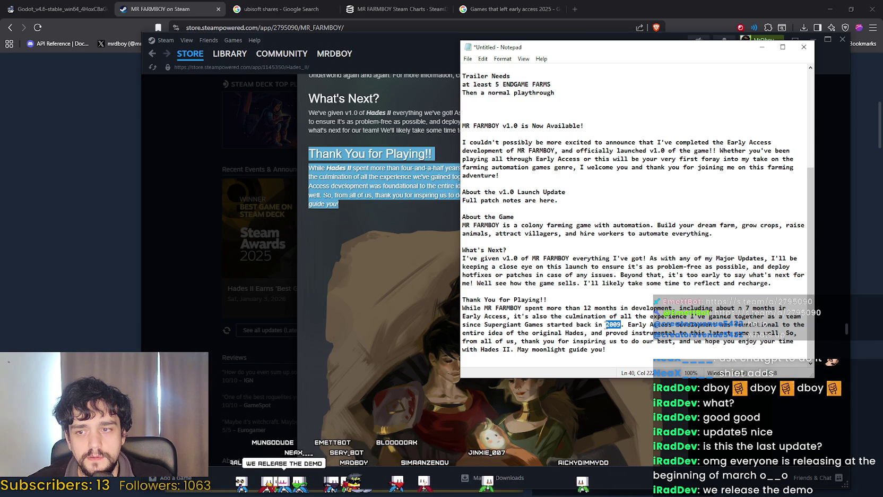
{"action": "left_click", "coordinate": [690, 317], "text": "shift"}
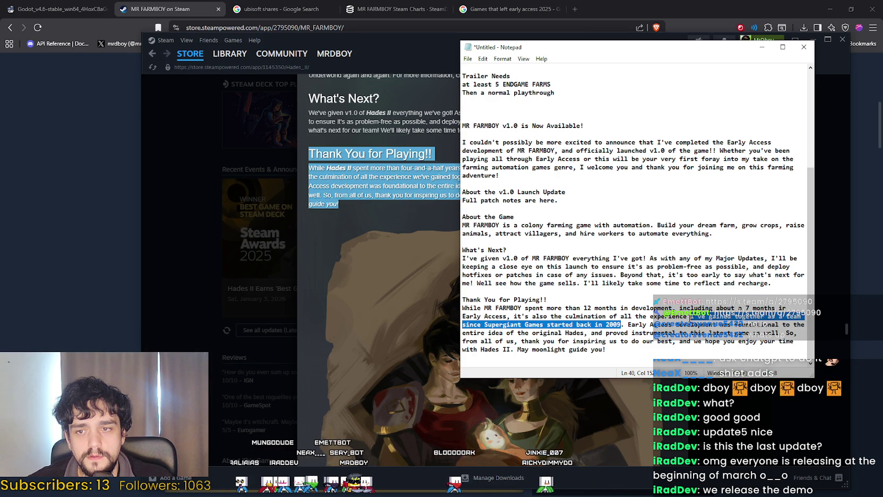
{"action": "left_click", "coordinate": [736, 316], "text": "shift"}
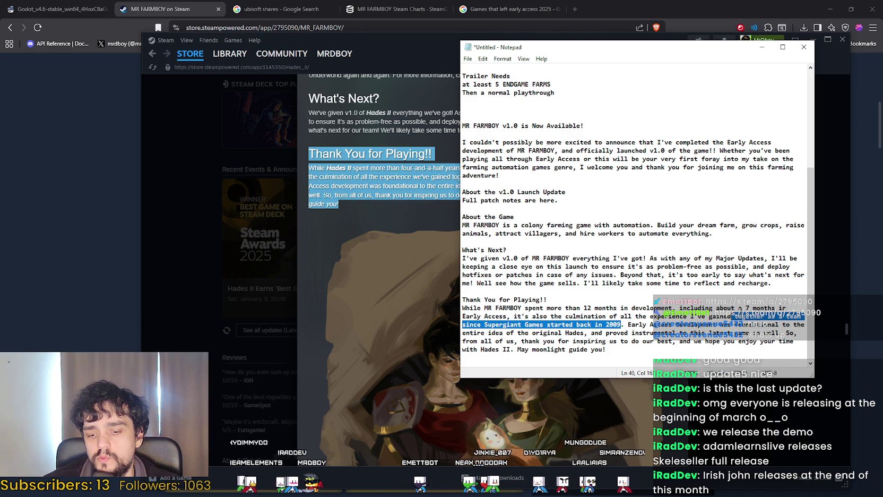
{"action": "key", "text": "BackSpace"}
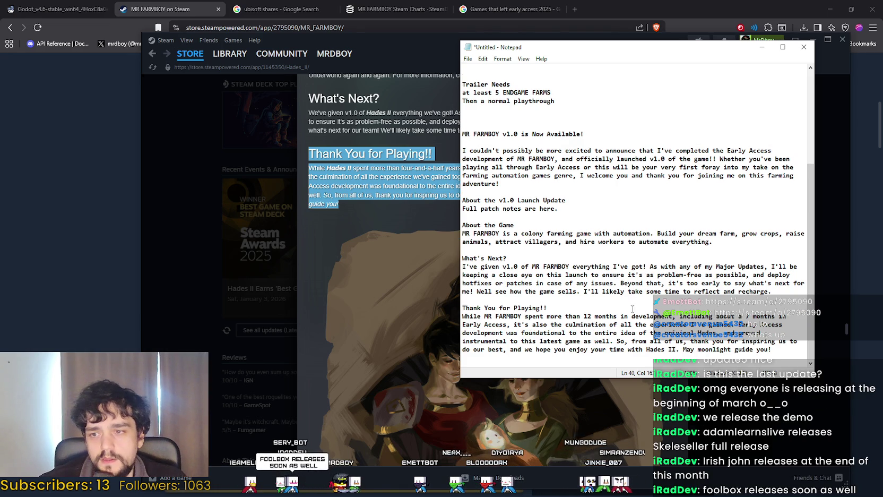
Step: Replace 'the original Hades' with 'MR FARMBOY' in the foundational sentence
{"action": "left_click", "coordinate": [557, 332]}
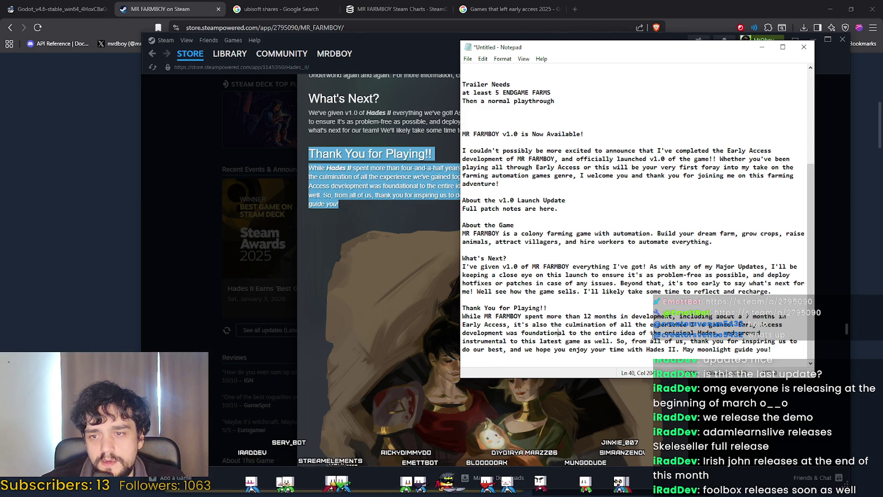
{"action": "double_click", "coordinate": [708, 333]}
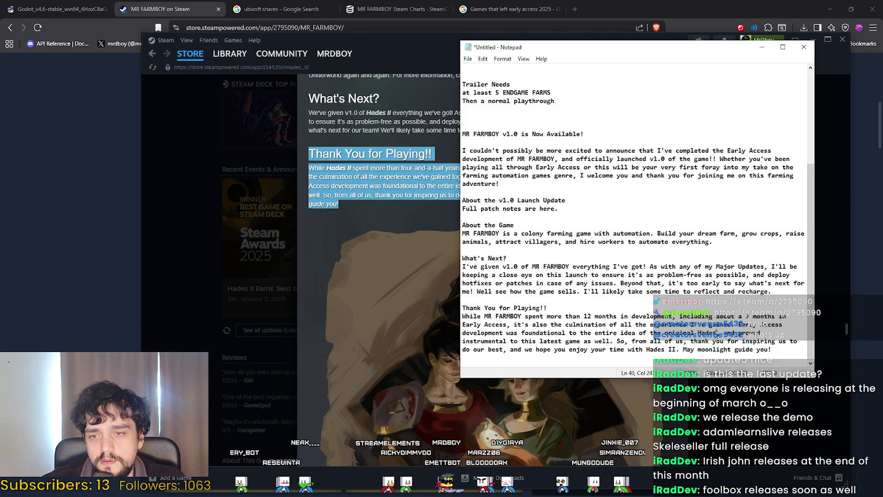
{"action": "key", "text": "Right"}
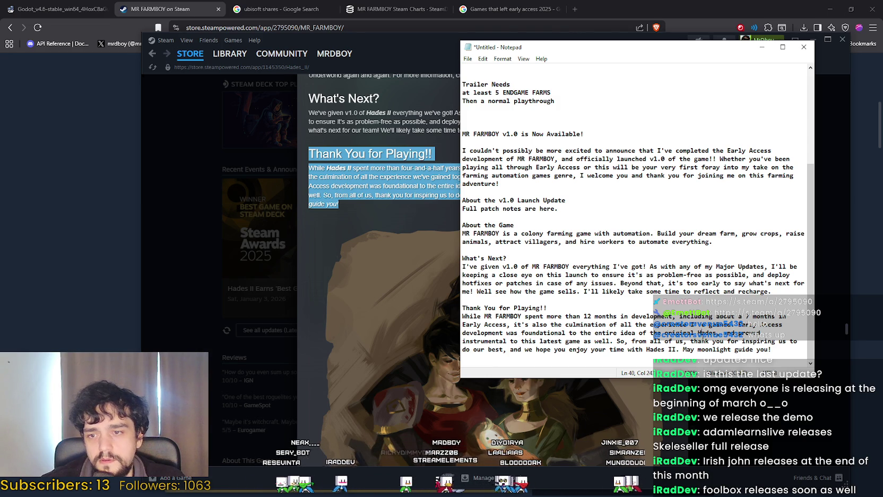
{"action": "left_click", "coordinate": [652, 332], "text": "shift"}
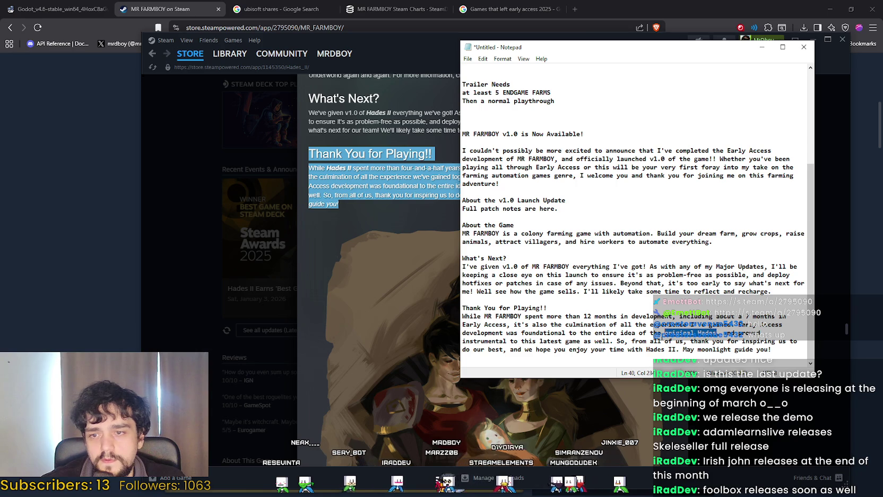
{"action": "type", "text": "MR FA"}
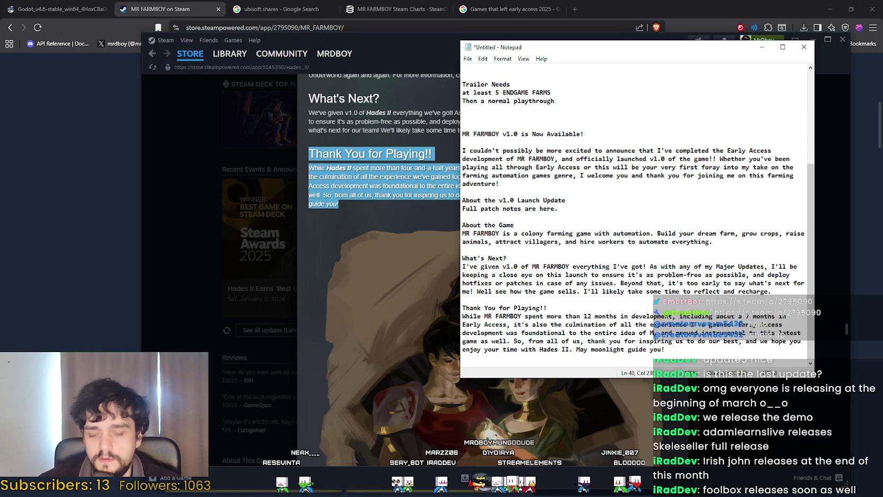
{"action": "type", "text": "RMBOY,"}
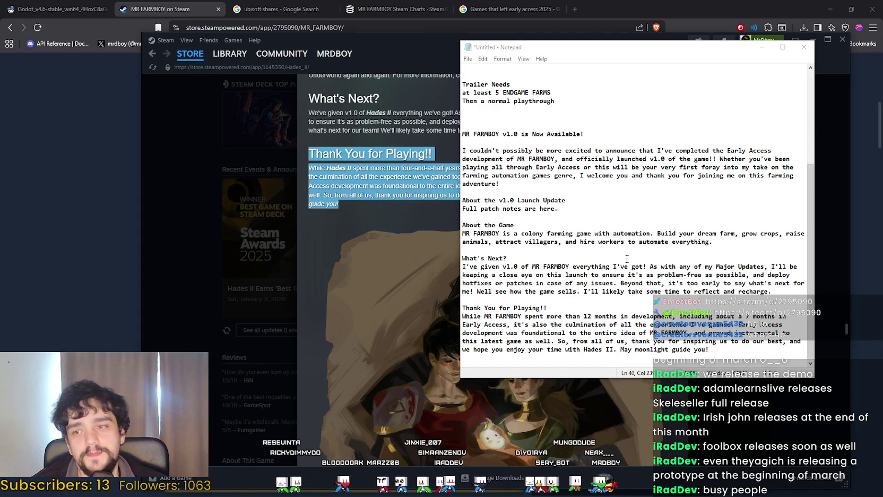
{"action": "left_click", "coordinate": [737, 352]}
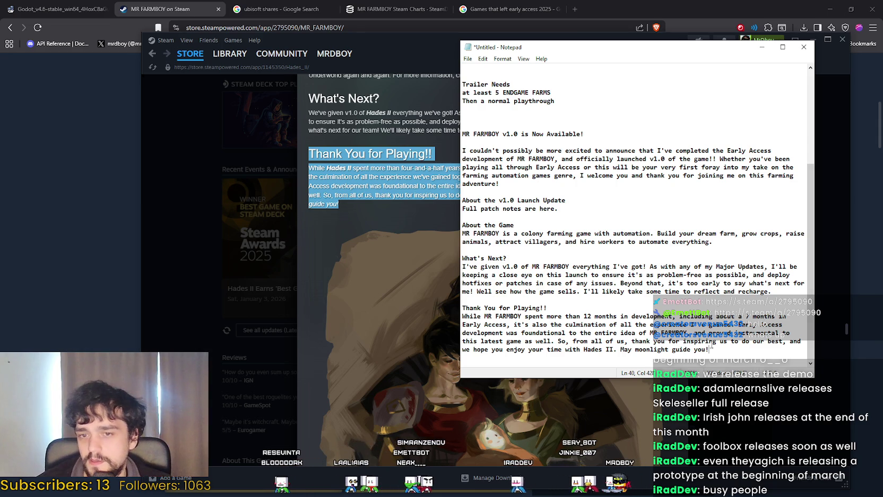
Step: Replace 'latest' with 'the' and drop 'as well' from the closing sentence
{"action": "double_click", "coordinate": [498, 341]}
{"action": "type", "text": "the"}
{"action": "left_click", "coordinate": [563, 341]}
{"action": "double_click", "coordinate": [533, 341]}
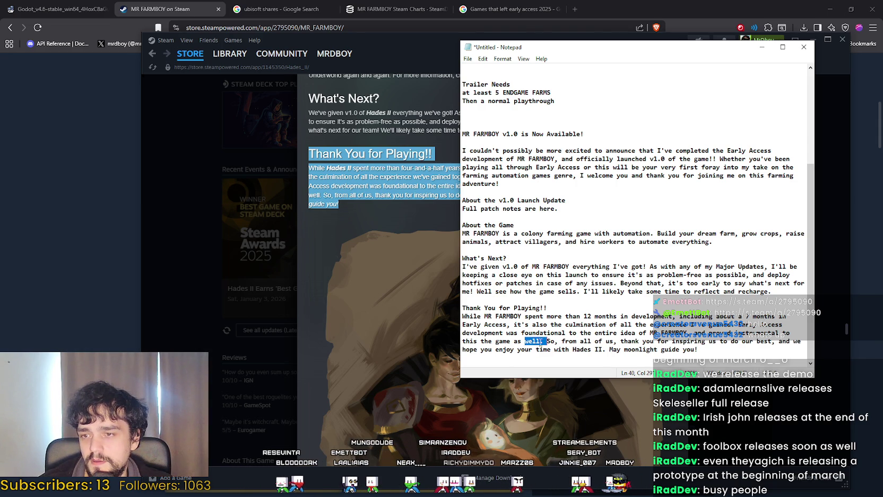
{"action": "key", "text": "BackSpace"}
{"action": "key", "text": "BackSpace"}
{"action": "key", "text": "BackSpace"}
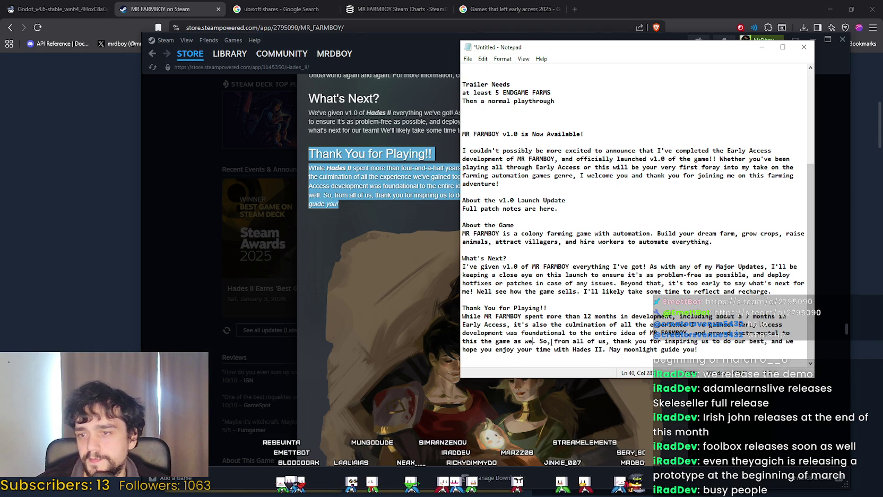
{"action": "key", "text": "BackSpace"}
{"action": "key", "text": "BackSpace"}
Step: Change 'all of us' to 'me' and 'us' to 'my' in the closing paragraph
{"action": "left_click", "coordinate": [558, 341]}
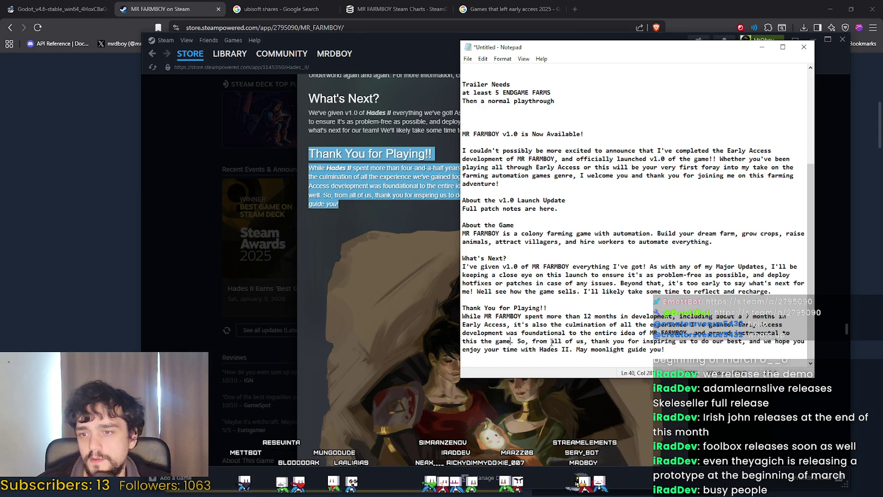
{"action": "left_click", "coordinate": [577, 341]}
{"action": "left_click_drag", "start_coordinate": [586, 341], "coordinate": [563, 344]}
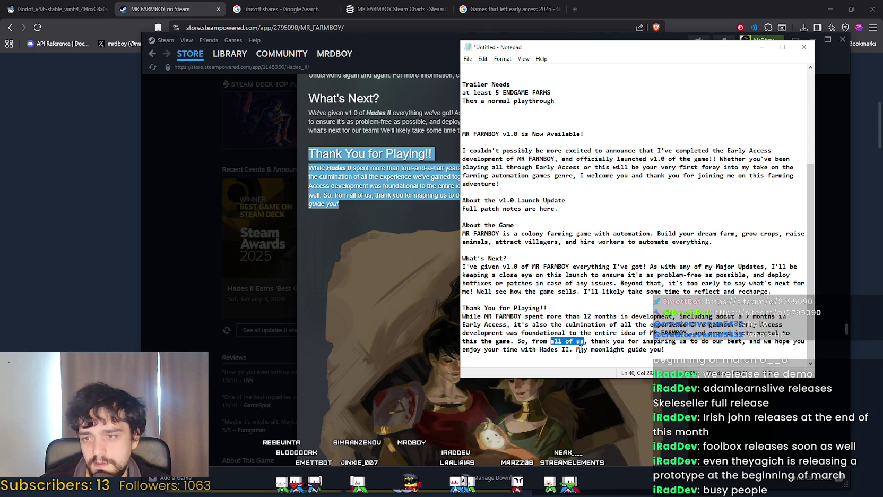
{"action": "type", "text": "me"}
{"action": "key", "text": "Left"}
{"action": "key", "text": "Left"}
{"action": "key", "text": "Left"}
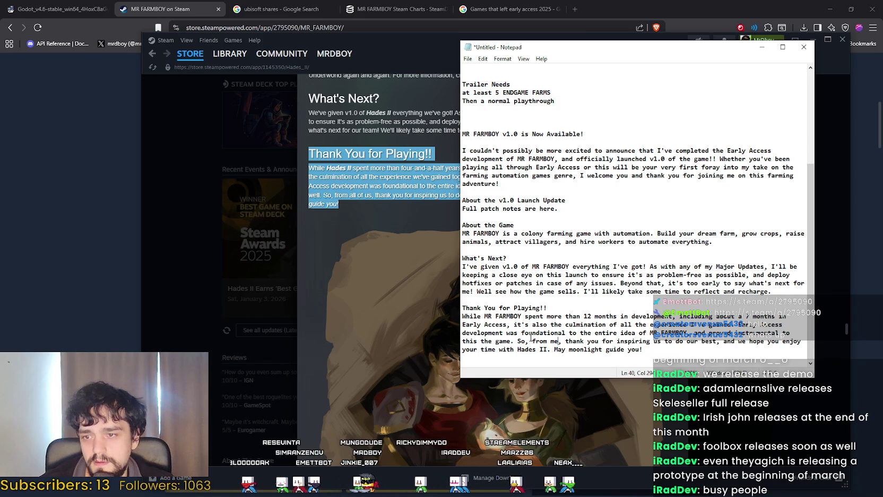
{"action": "double_click", "coordinate": [657, 341]}
{"action": "type", "text": "me"}
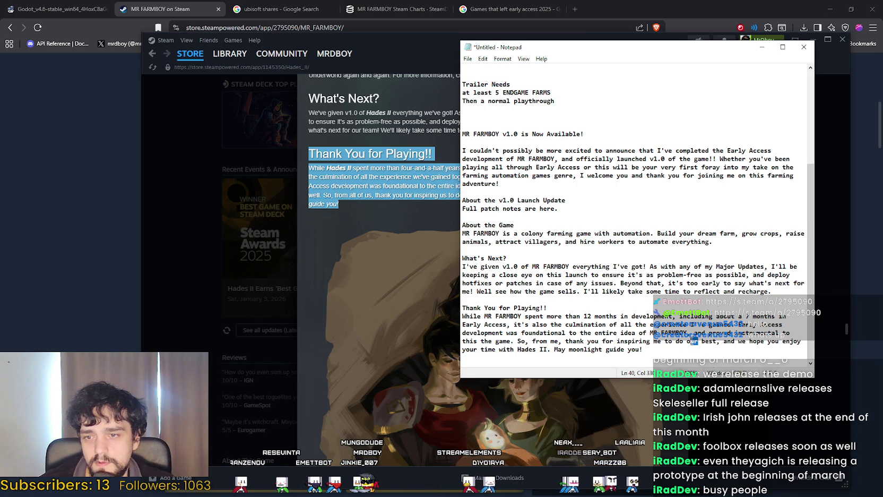
{"action": "type", "text": "my"}
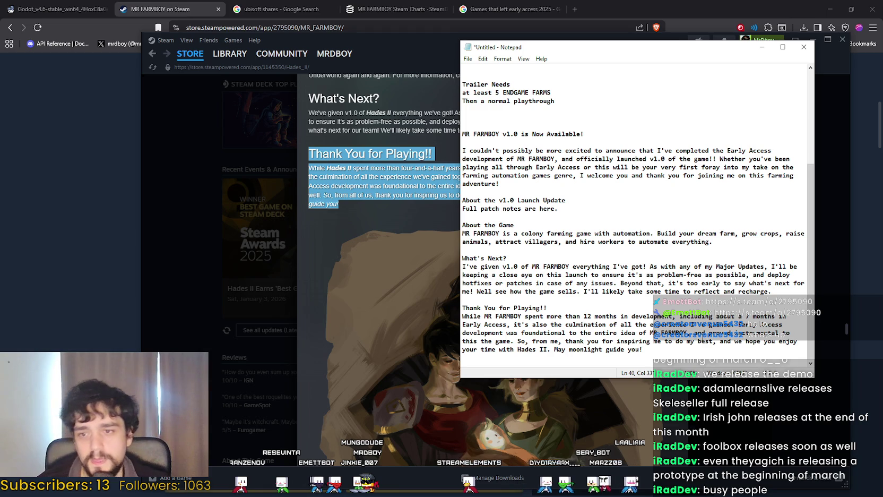
Step: Replace 'Hades II' with 'MR FARMBOY' in the closing line
{"action": "left_click", "coordinate": [733, 352]}
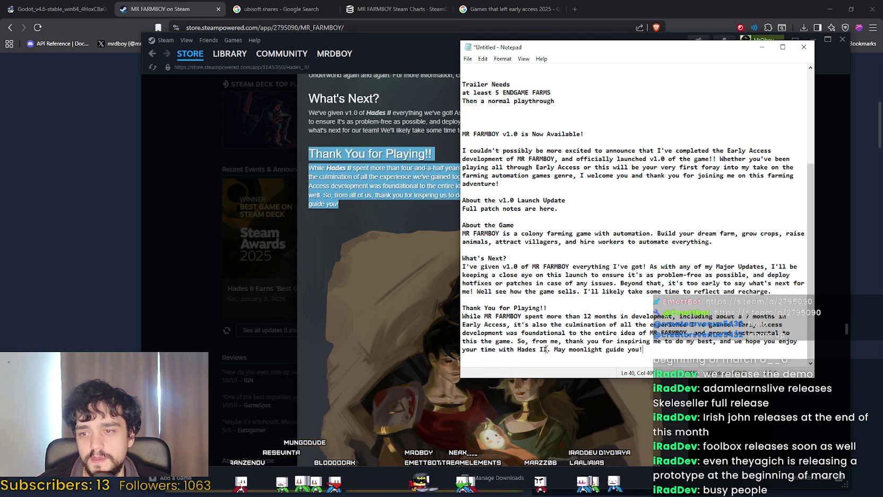
{"action": "left_click_drag", "start_coordinate": [547, 349], "coordinate": [521, 351]}
{"action": "key", "text": "BackSpace"}
{"action": "key", "text": "BackSpace"}
{"action": "type", "text": "MR FARMBOY"}
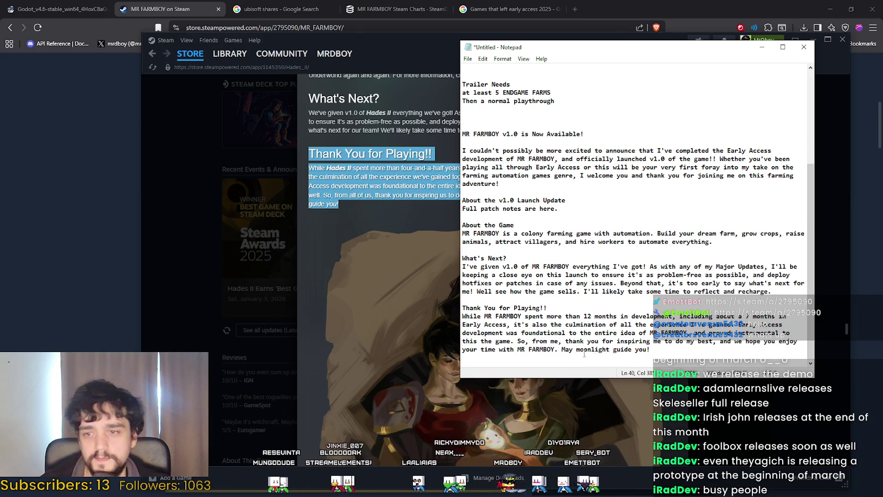
Step: Change 'moonlight' to 'the wheat' so the line reads 'May the wheat guide you!'
{"action": "left_click_drag", "start_coordinate": [650, 350], "coordinate": [576, 350]}
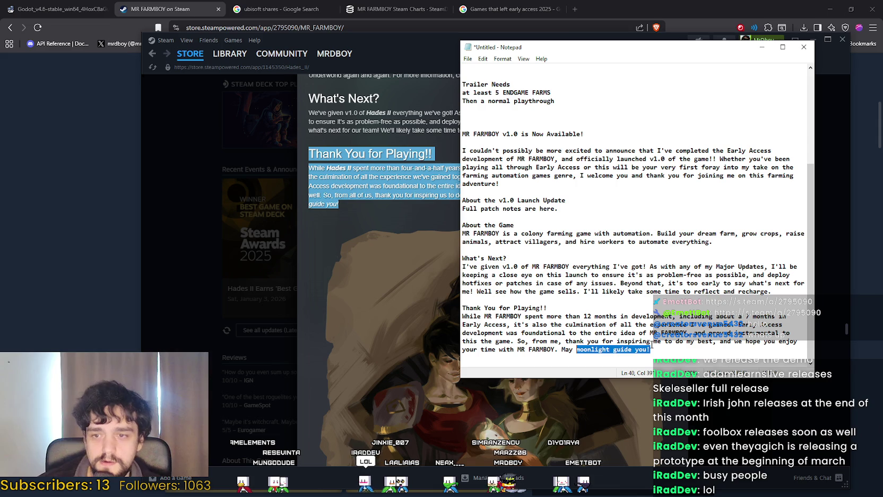
{"action": "left_click", "coordinate": [652, 345]}
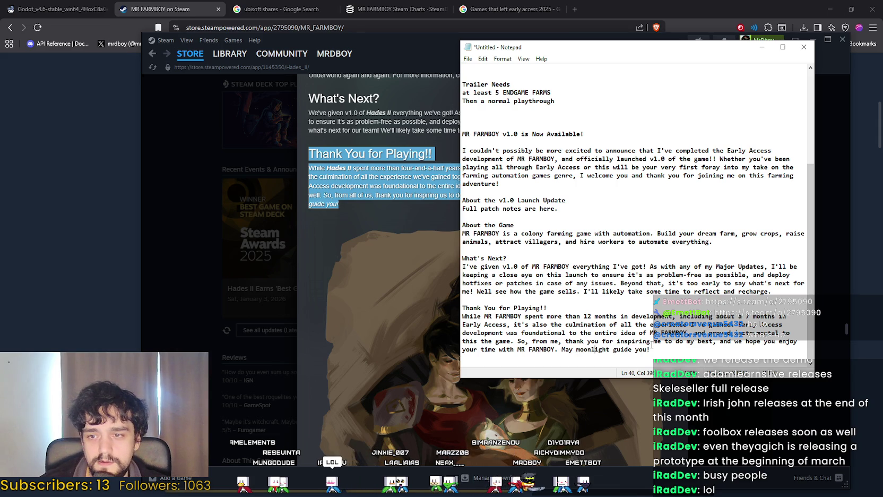
{"action": "key", "text": "BackSpace"}
{"action": "key", "text": "BackSpace"}
{"action": "key", "text": "BackSpace"}
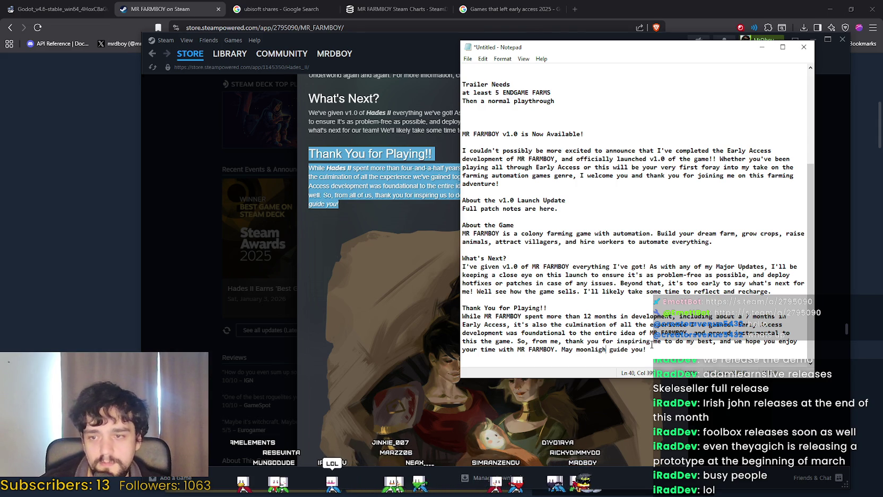
{"action": "type", "text": "the chickens"}
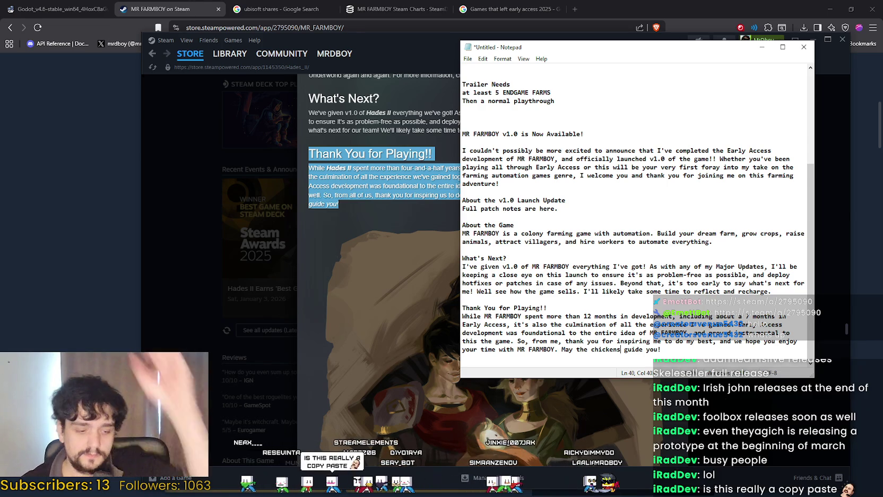
{"action": "left_click_drag", "start_coordinate": [620, 349], "coordinate": [593, 348]}
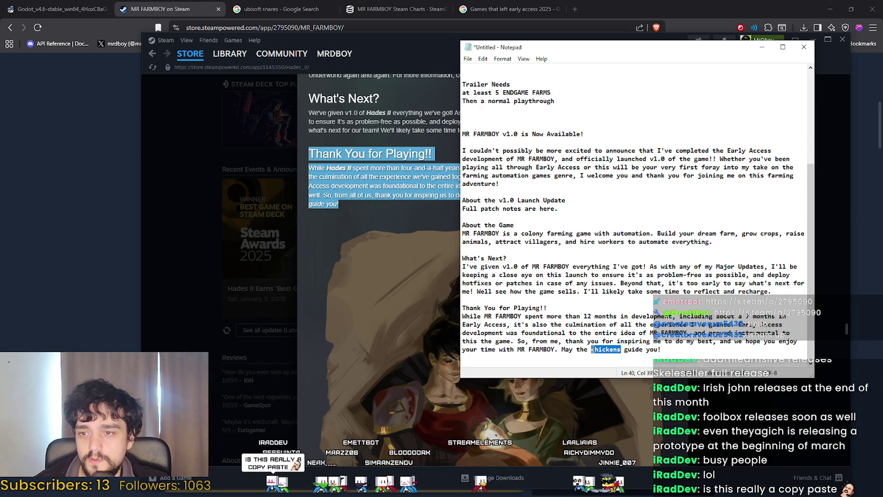
{"action": "type", "text": "wheat"}
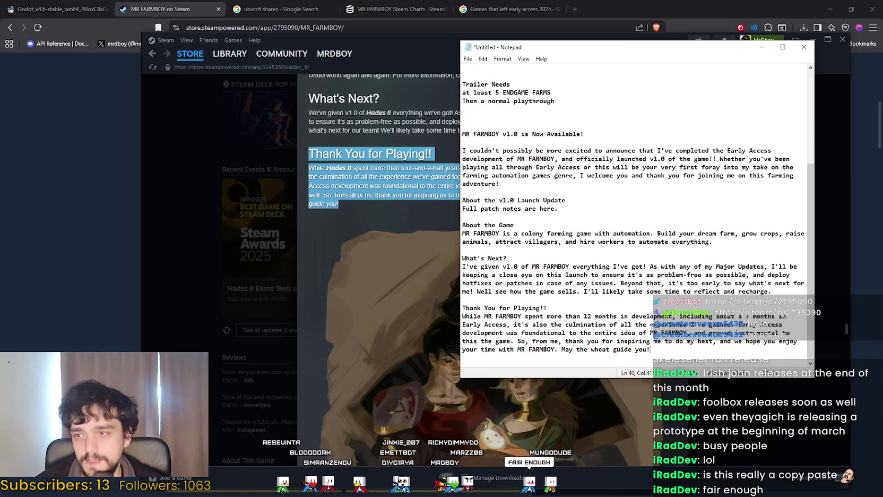
Step: Inspect the Hades II artwork on its Steam event page for reference
{"action": "left_click", "coordinate": [425, 224]}
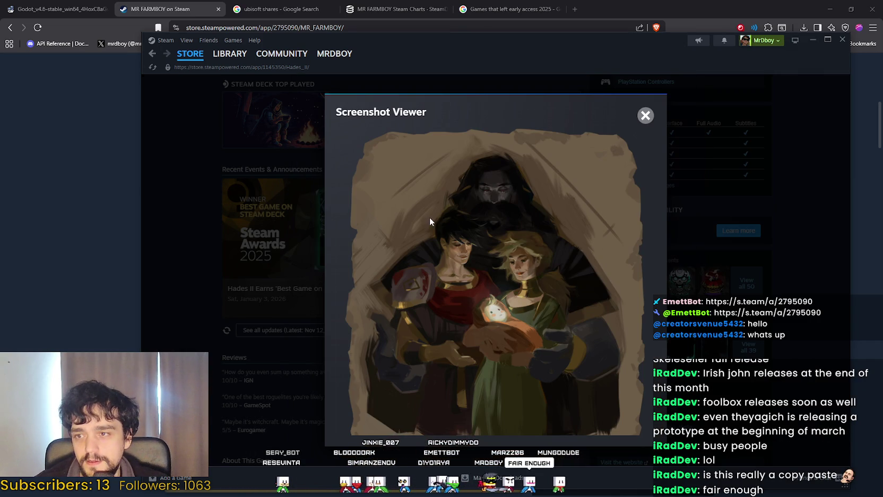
{"action": "left_click", "coordinate": [646, 118]}
{"action": "scroll", "coordinate": [424, 313], "scroll_direction": "down", "scroll_amount": 10}
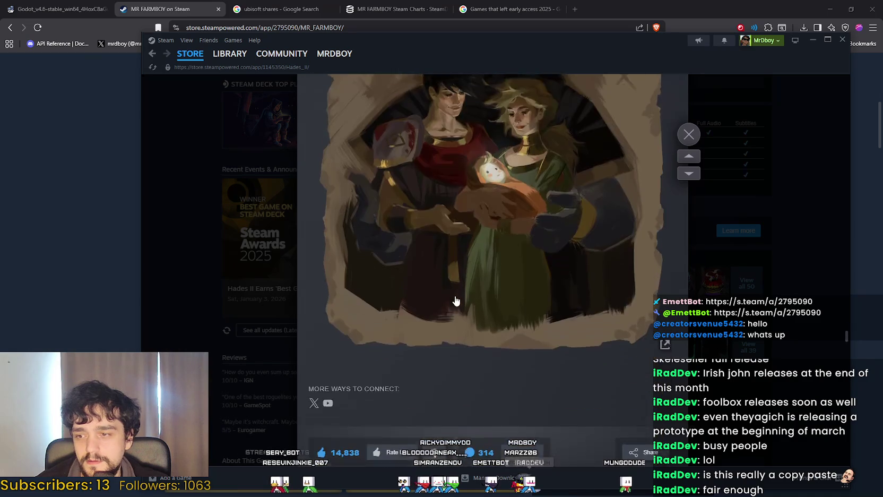
{"action": "scroll", "coordinate": [462, 289], "scroll_direction": "up", "scroll_amount": 9}
{"action": "scroll", "coordinate": [470, 239], "scroll_direction": "down", "scroll_amount": 3}
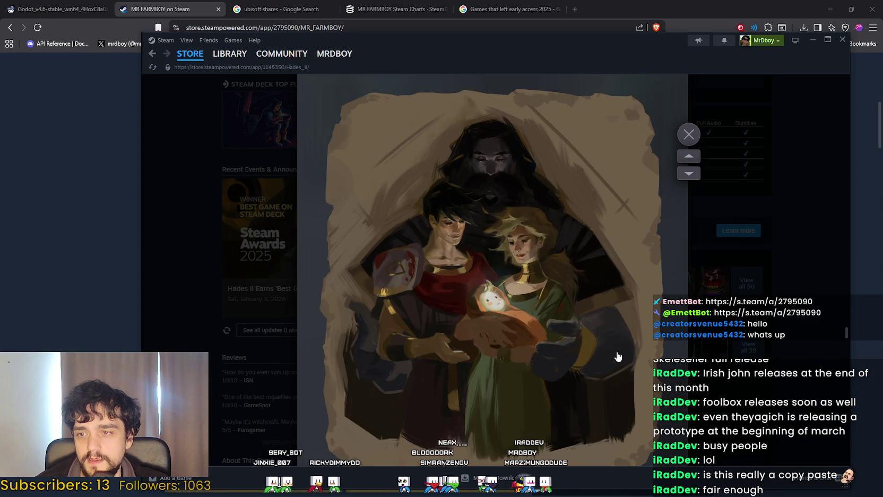
{"action": "key", "text": "alt+Tab"}
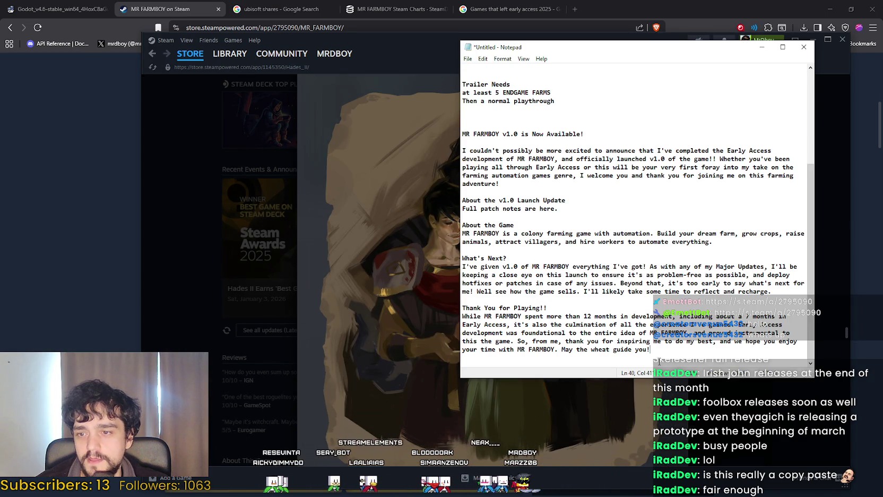
Step: Start a new note line beneath the draft's closing line
{"action": "key", "text": "Return"}
{"action": "key", "text": "Return"}
{"action": "type", "text": "Add a cute gif a"}
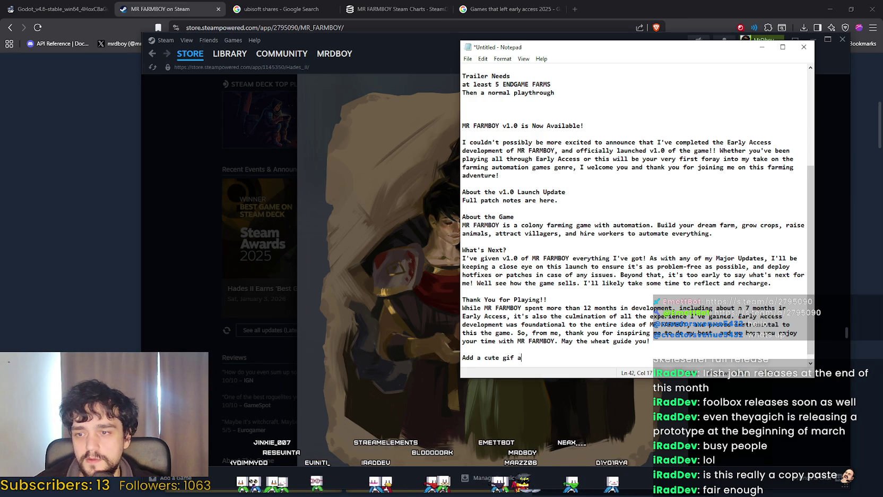
{"action": "key", "text": "BackSpace"}
{"action": "key", "text": "BackSpace"}
{"action": "type", "text": "a"}
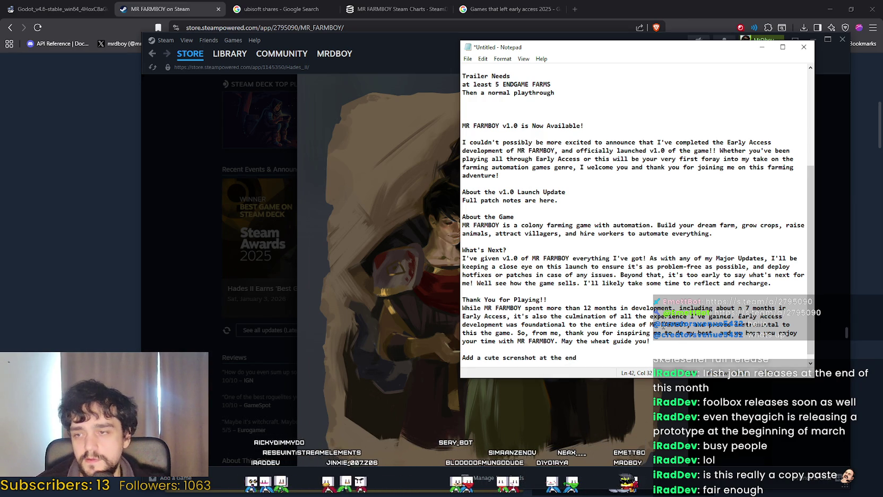
Step: Review the Hades II event artwork once more before returning to the draft
{"action": "left_click", "coordinate": [313, 300]}
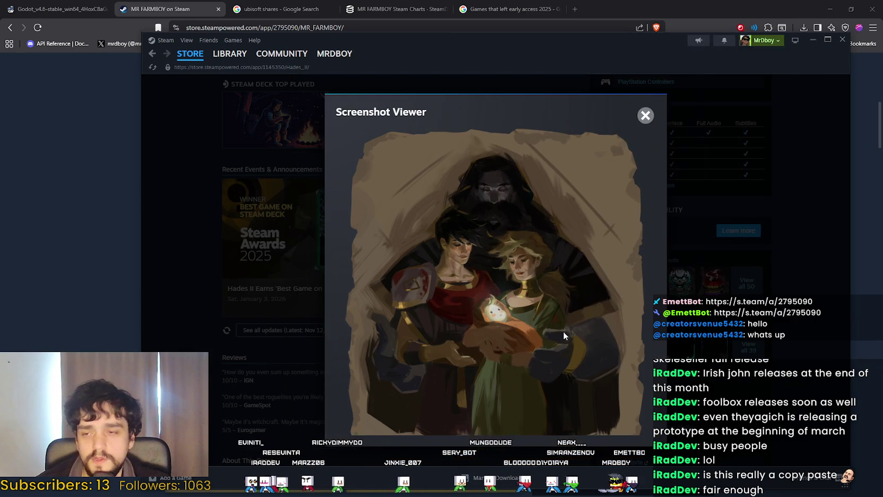
{"action": "left_click", "coordinate": [645, 114]}
{"action": "scroll", "coordinate": [520, 322], "scroll_direction": "up", "scroll_amount": 15}
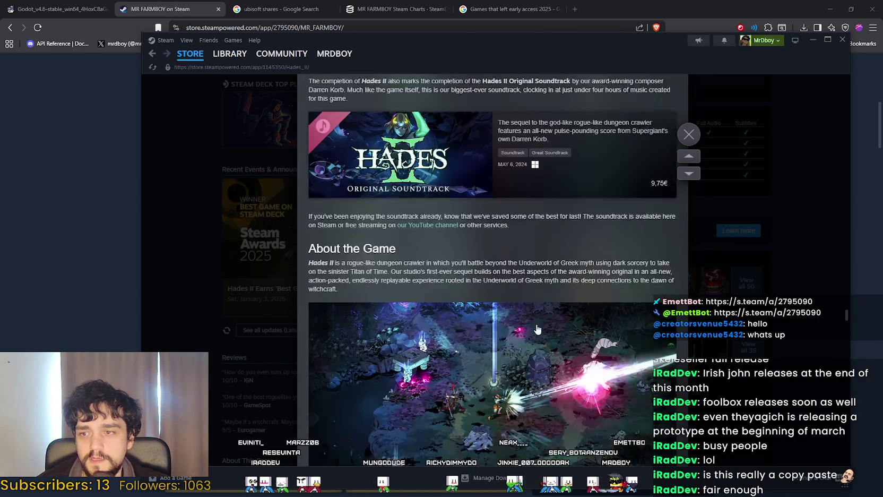
{"action": "scroll", "coordinate": [539, 323], "scroll_direction": "down", "scroll_amount": 3}
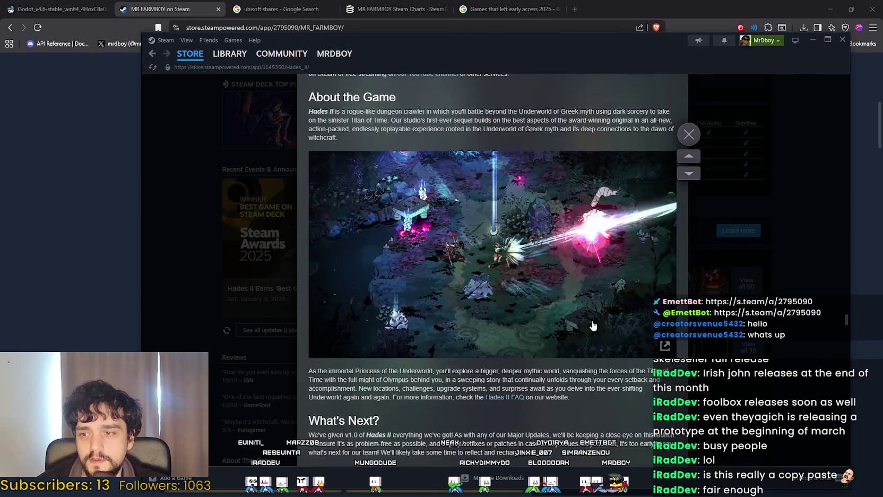
{"action": "key", "text": "alt+Tab"}
Step: Add 'Screenshot' and 'More text' placeholder lines after the About the Game paragraph
{"action": "left_click", "coordinate": [733, 242]}
{"action": "key", "text": "Return"}
{"action": "key", "text": "Return"}
{"action": "type", "text": "Screenshot"}
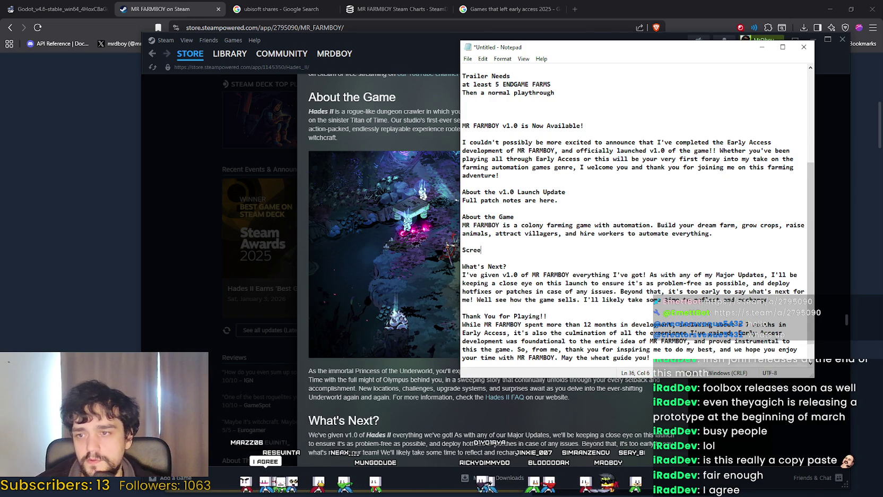
{"action": "key", "text": "Return"}
{"action": "key", "text": "Return"}
{"action": "type", "text": "More text"}
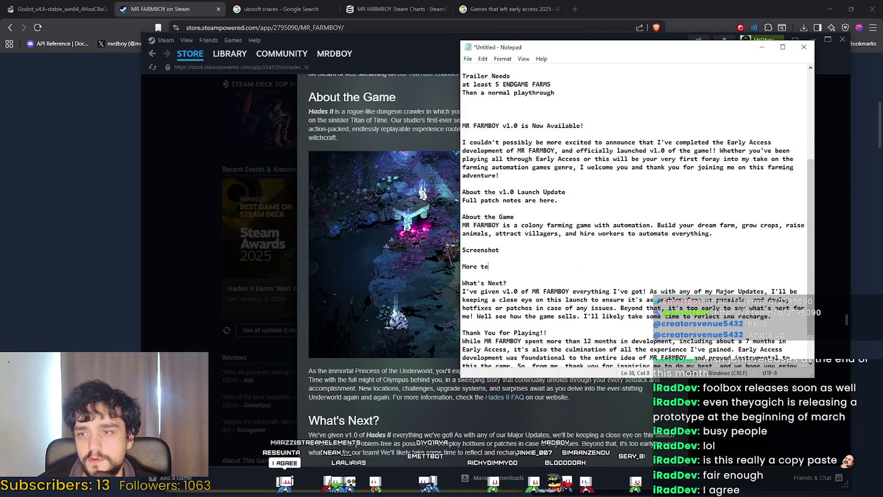
{"action": "key", "text": "Return"}
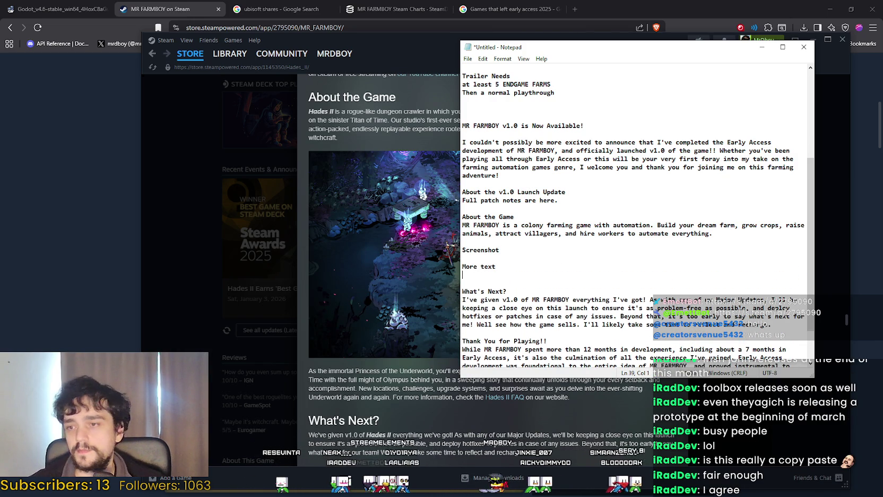
{"action": "scroll", "coordinate": [780, 197], "scroll_direction": "down", "scroll_amount": 2}
Step: Open the Hades II full patch notes event in Steam
{"action": "left_click", "coordinate": [480, 416]}
{"action": "scroll", "coordinate": [488, 408], "scroll_direction": "up", "scroll_amount": 5}
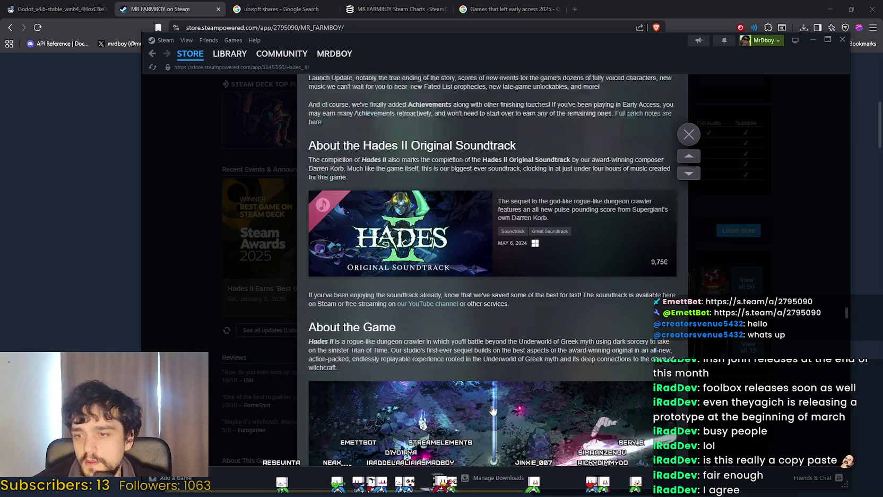
{"action": "scroll", "coordinate": [501, 396], "scroll_direction": "down", "scroll_amount": 2}
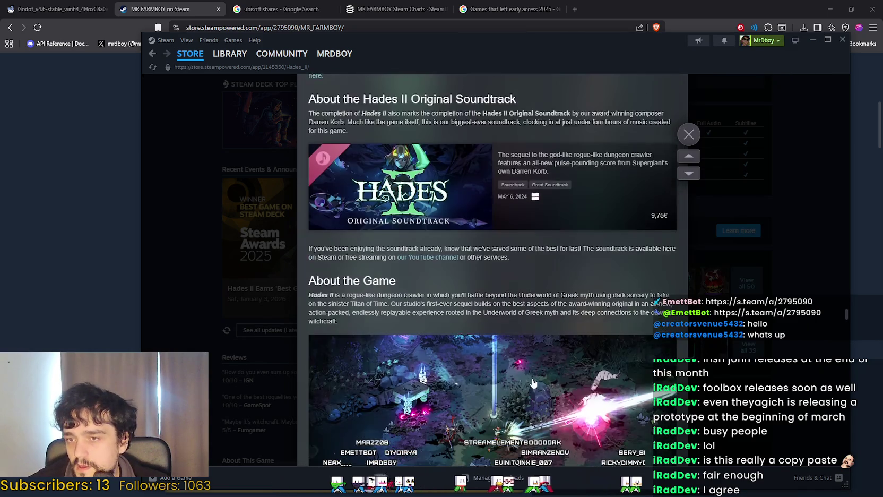
{"action": "scroll", "coordinate": [640, 200], "scroll_direction": "up", "scroll_amount": 3}
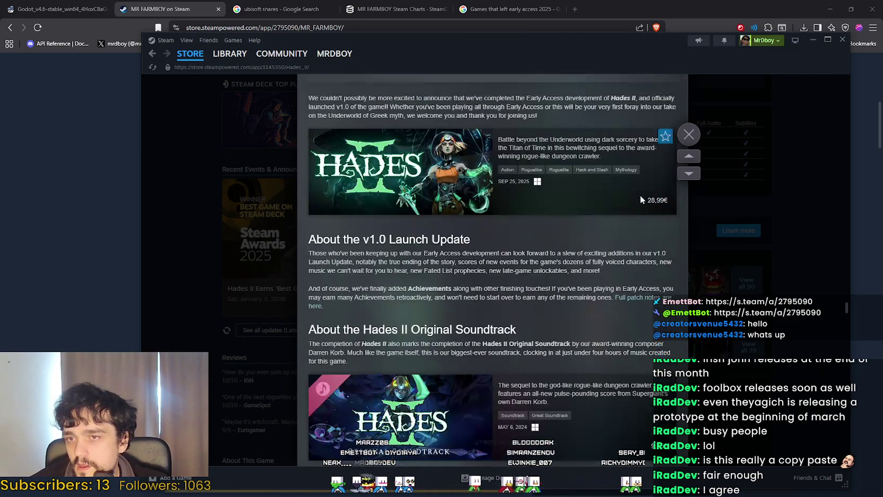
{"action": "left_click", "coordinate": [569, 363]}
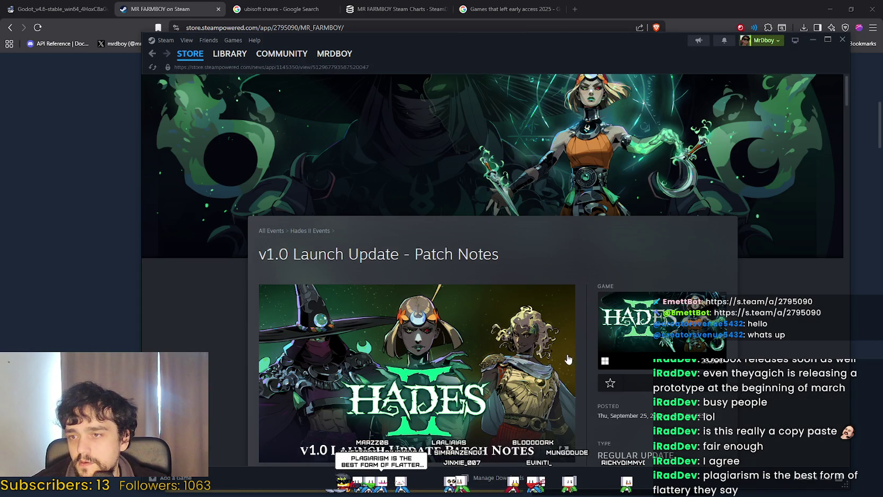
{"action": "key", "text": "alt+Tab"}
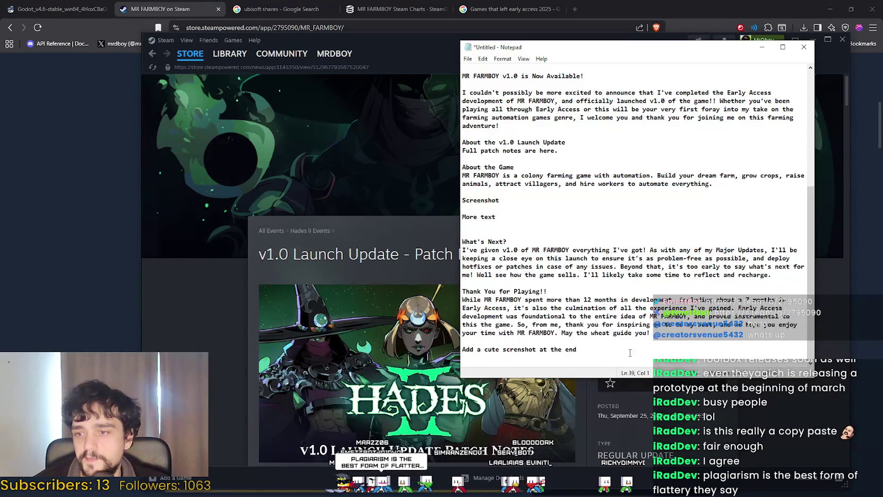
Step: Add the line 'A new Post - REGULAR UPDATE - V1.0 Launch Update - Patch Notes' to the draft
{"action": "key", "text": "Return"}
{"action": "key", "text": "Return"}
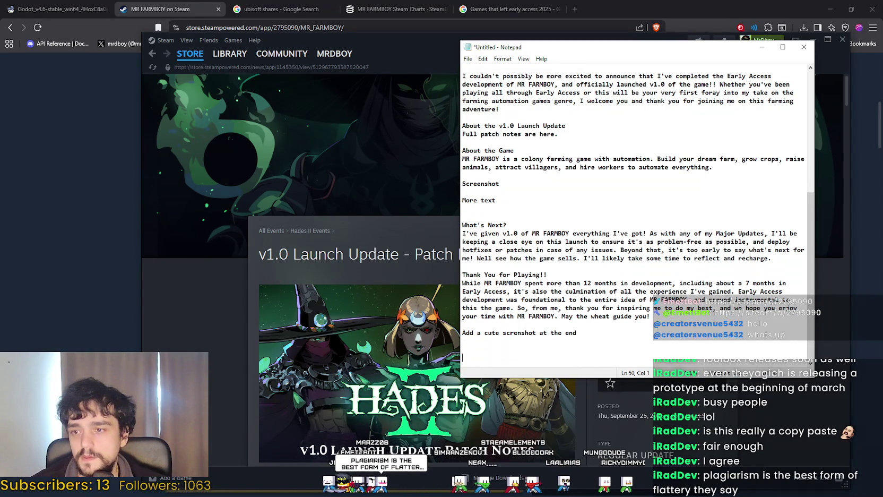
{"action": "type", "text": "A new Post"}
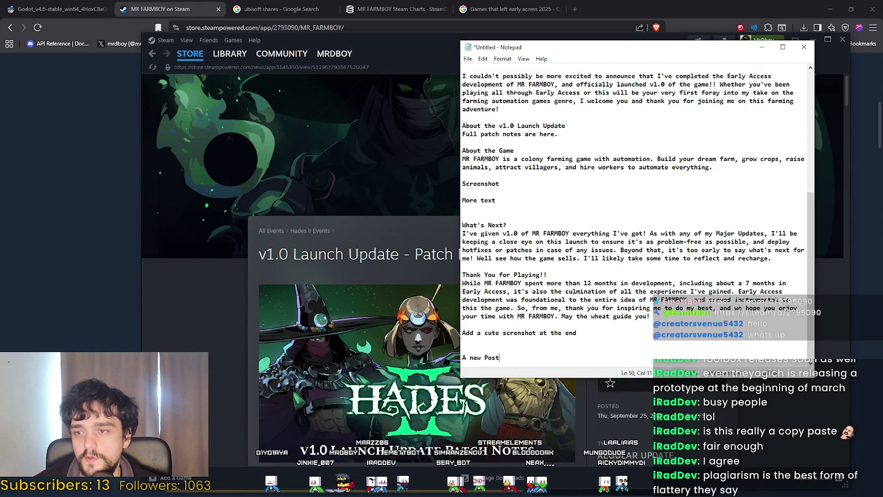
{"action": "key", "text": "Return"}
{"action": "key", "text": "Return"}
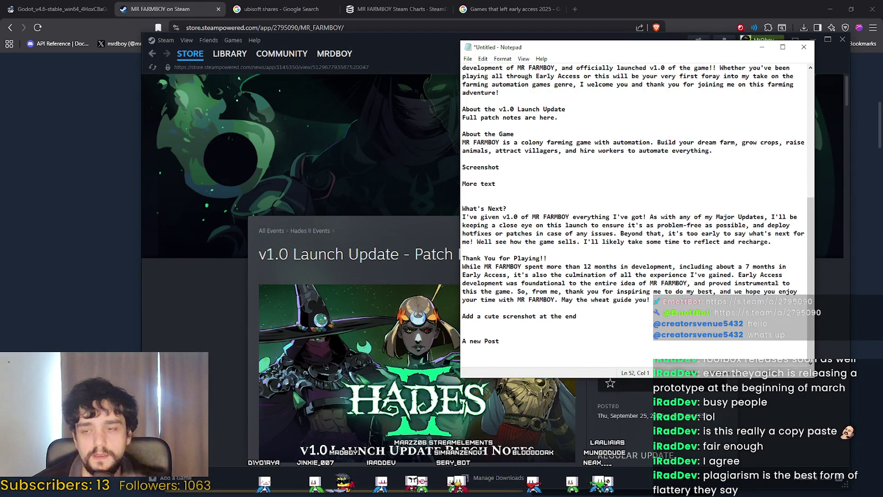
{"action": "key", "text": "Return"}
{"action": "key", "text": "BackSpace"}
{"action": "key", "text": "BackSpace"}
{"action": "key", "text": "BackSpace"}
{"action": "type", "text": "-"}
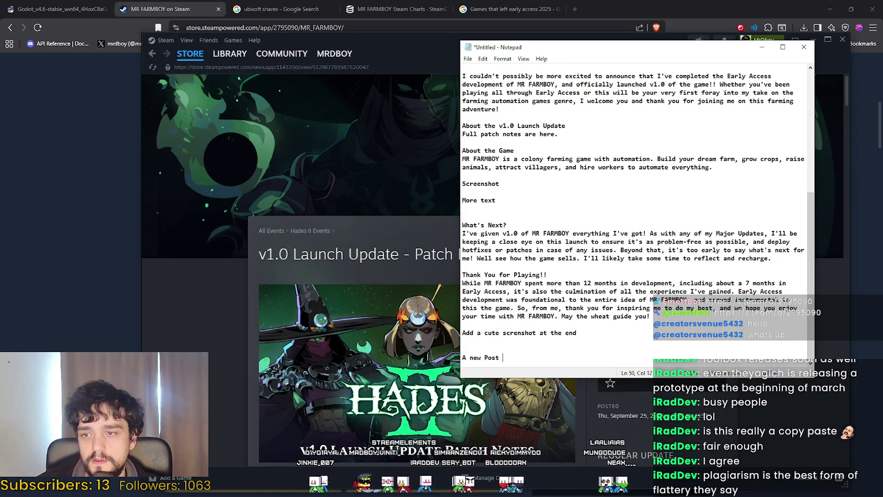
{"action": "type", "text": " REGULAR UPDAT"}
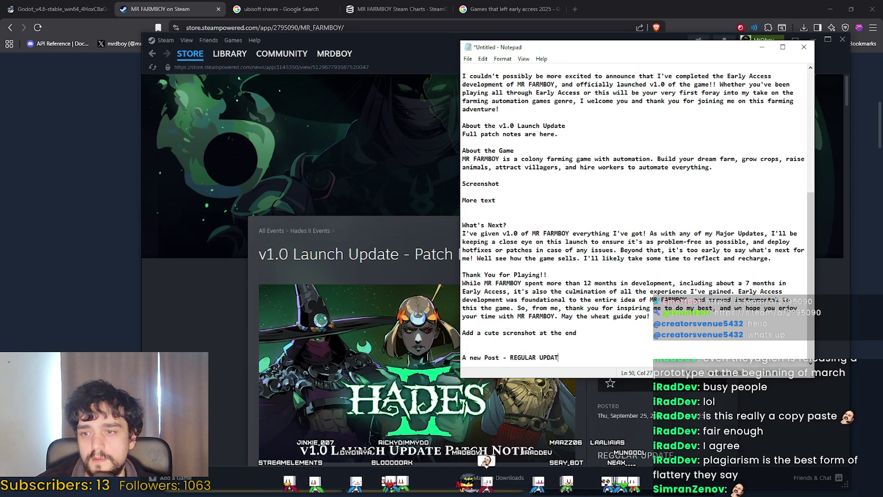
{"action": "type", "text": "E - V1.0 Launch Update -"}
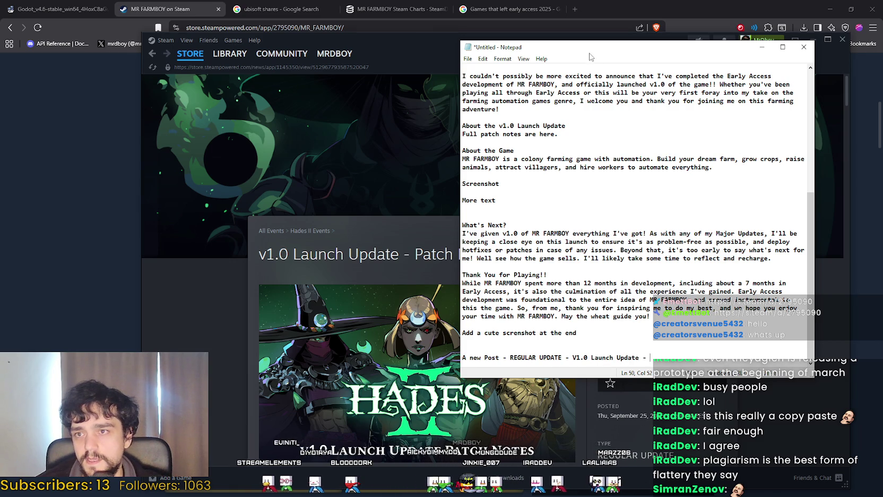
{"action": "left_click_drag", "start_coordinate": [589, 54], "coordinate": [666, 47]}
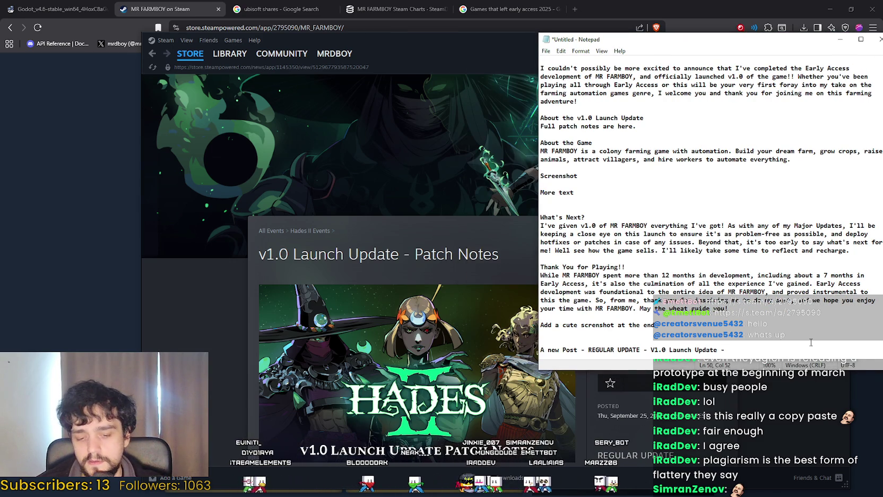
{"action": "key", "text": "Return"}
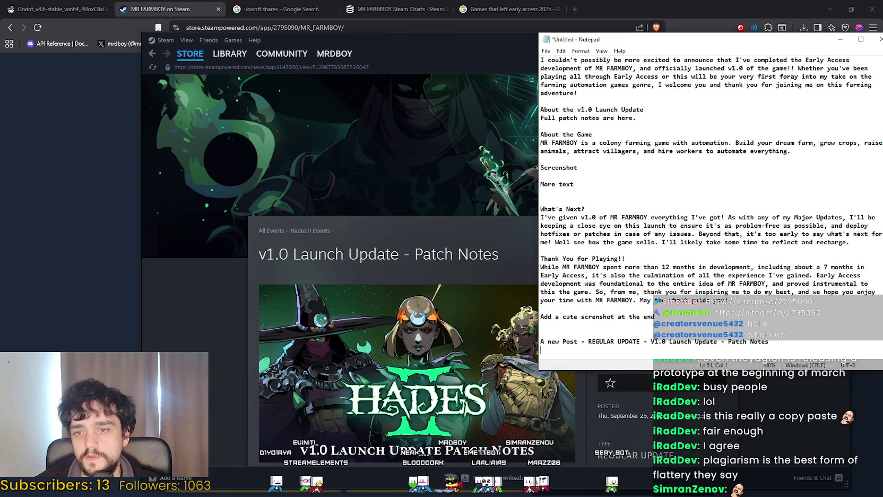
Step: Read the Hades II patch notes down to Bug Fixes and begin the line 'All the patch notes from the…'
{"action": "scroll", "coordinate": [287, 173], "scroll_direction": "down", "scroll_amount": 8}
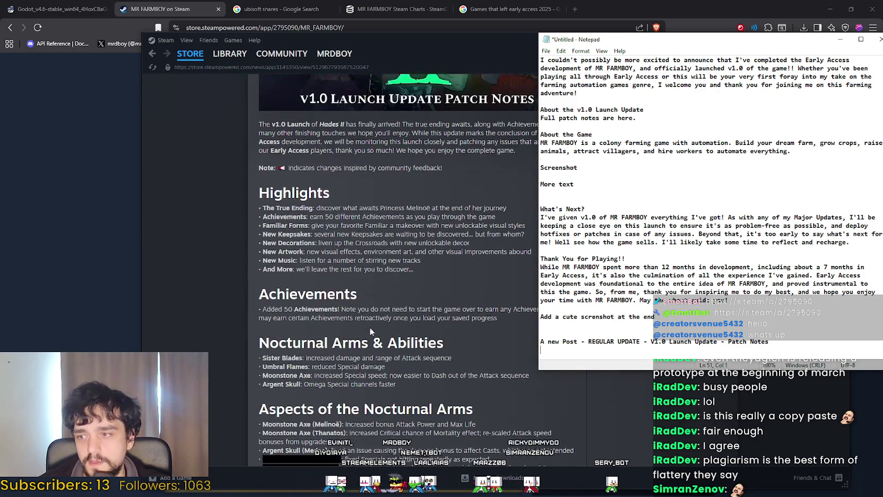
{"action": "scroll", "coordinate": [308, 228], "scroll_direction": "down", "scroll_amount": 3}
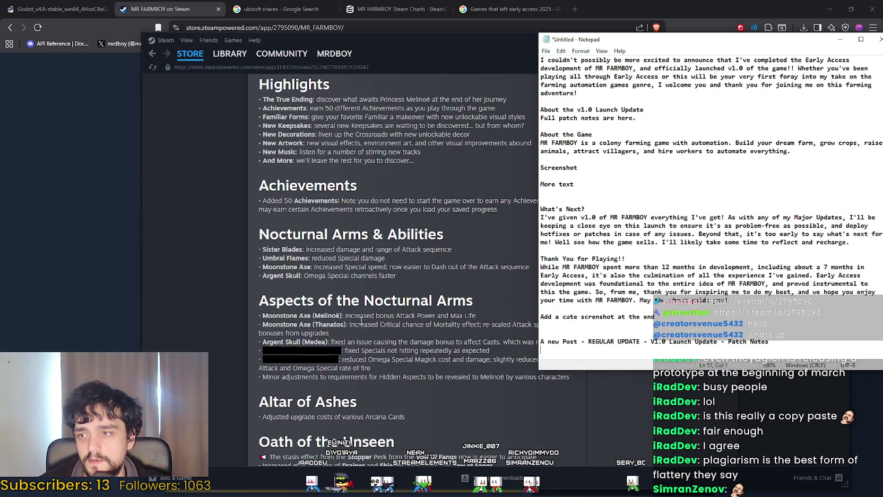
{"action": "scroll", "coordinate": [362, 313], "scroll_direction": "down", "scroll_amount": 15}
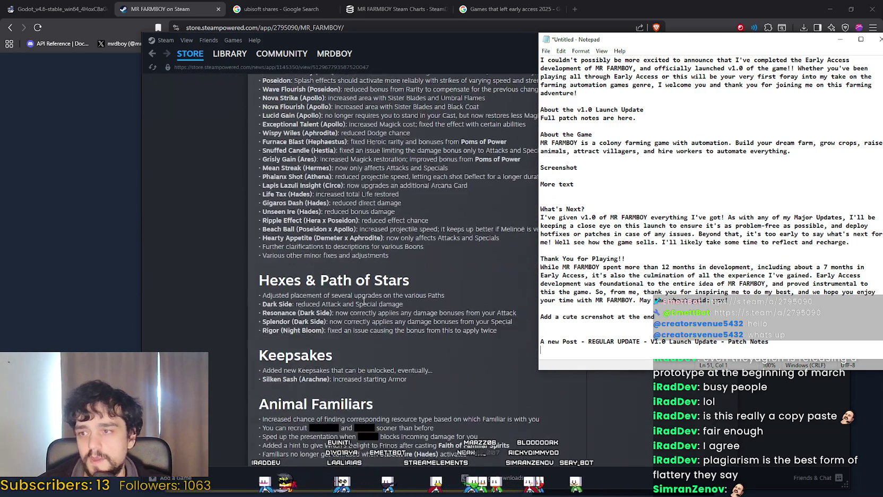
{"action": "scroll", "coordinate": [321, 252], "scroll_direction": "down", "scroll_amount": 20}
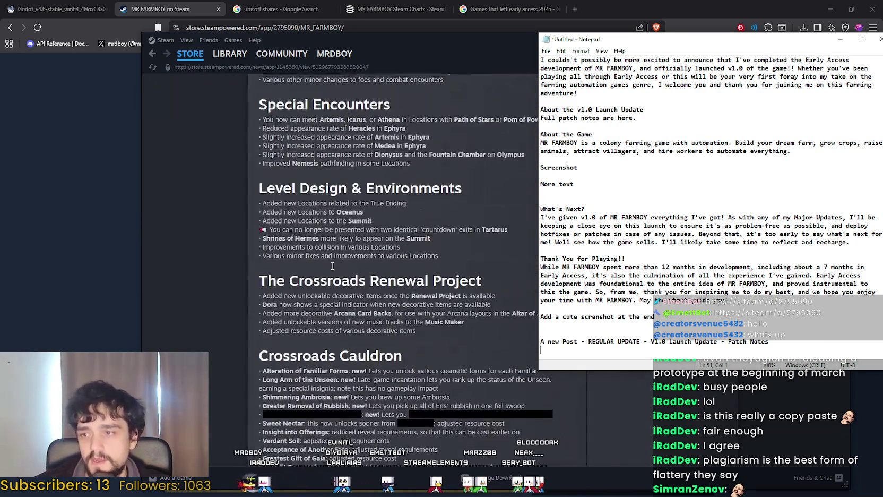
{"action": "scroll", "coordinate": [335, 261], "scroll_direction": "down", "scroll_amount": 20}
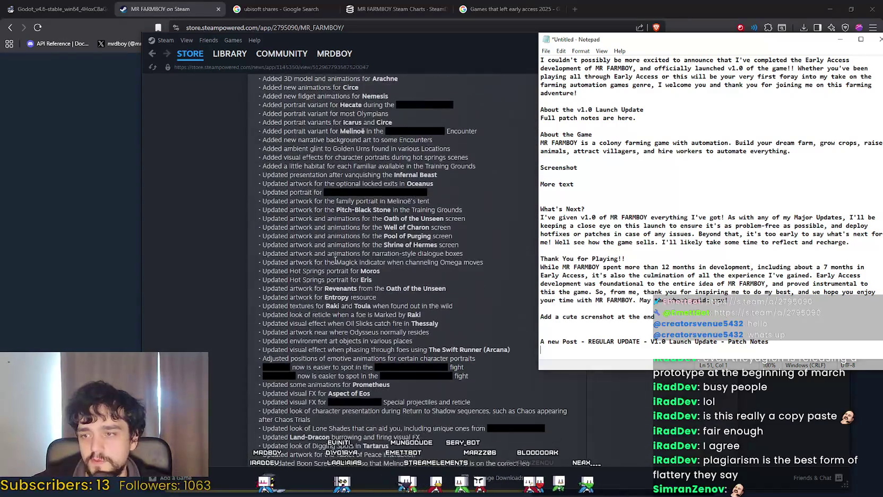
{"action": "scroll", "coordinate": [336, 259], "scroll_direction": "down", "scroll_amount": 10}
{"action": "scroll", "coordinate": [357, 288], "scroll_direction": "up", "scroll_amount": 1}
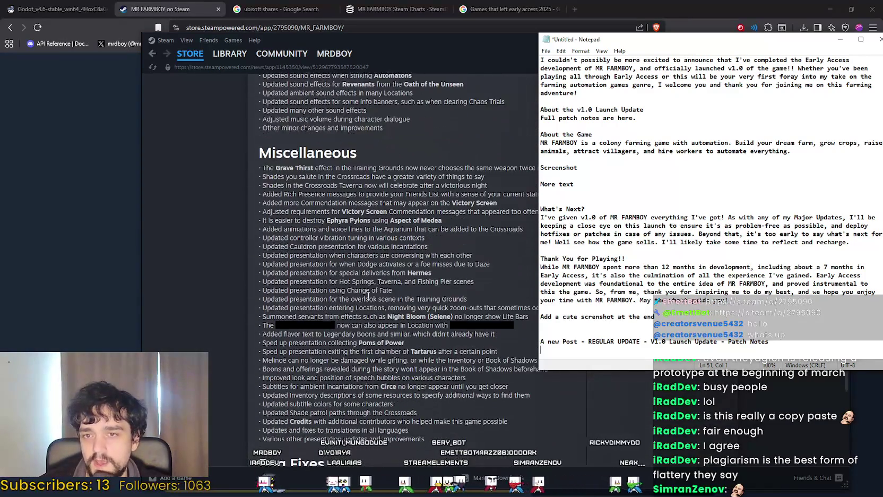
{"action": "scroll", "coordinate": [360, 285], "scroll_direction": "down", "scroll_amount": 13}
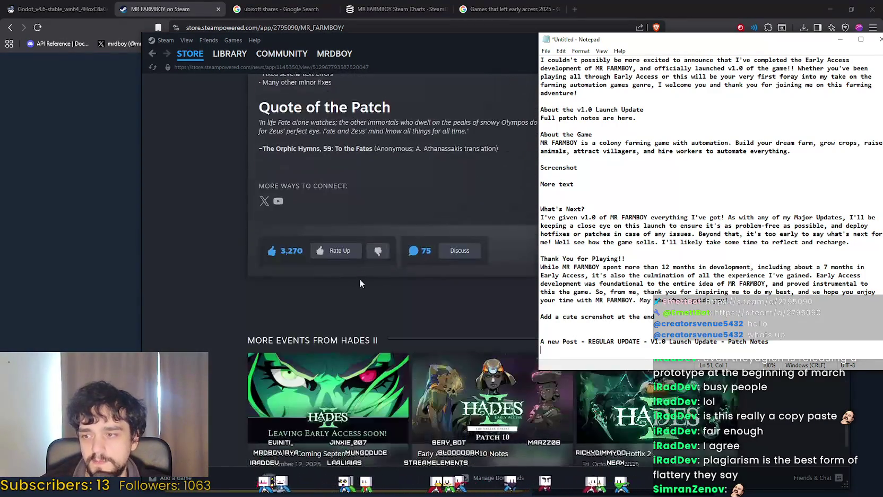
{"action": "scroll", "coordinate": [418, 334], "scroll_direction": "up", "scroll_amount": 7}
{"action": "scroll", "coordinate": [419, 329], "scroll_direction": "down", "scroll_amount": 3}
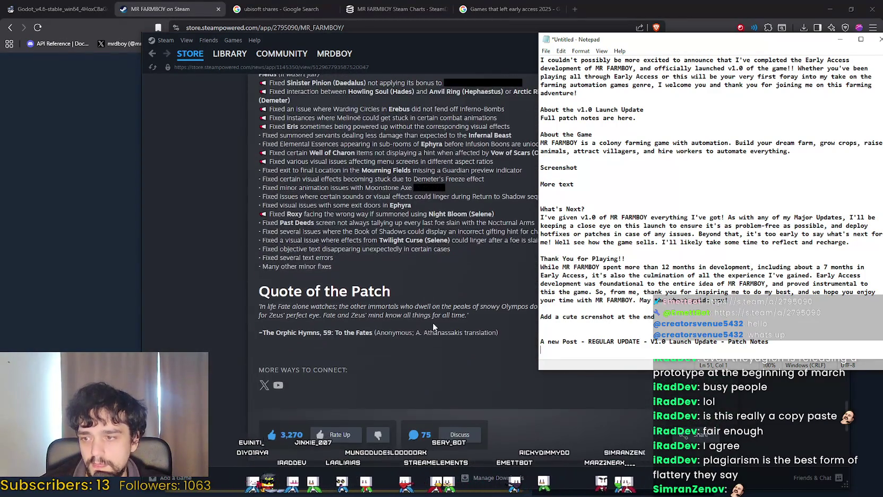
{"action": "scroll", "coordinate": [433, 322], "scroll_direction": "up", "scroll_amount": 5}
{"action": "type", "text": "All "}
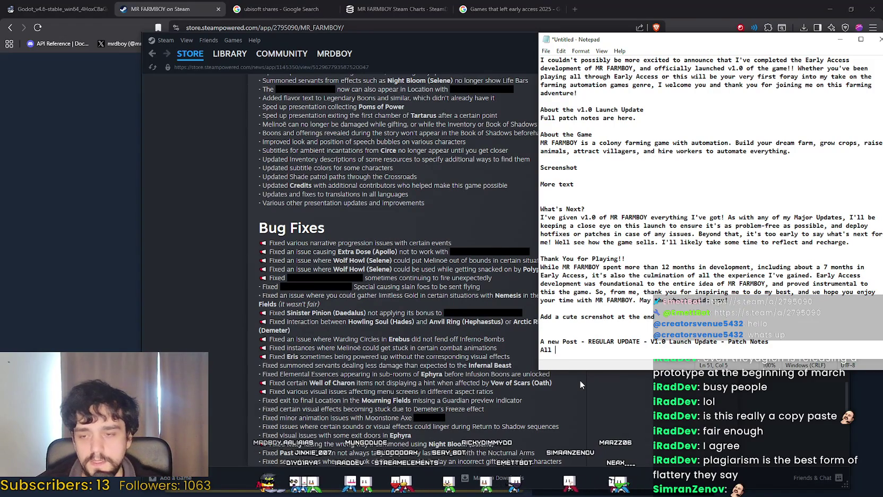
{"action": "type", "text": "the patc"}
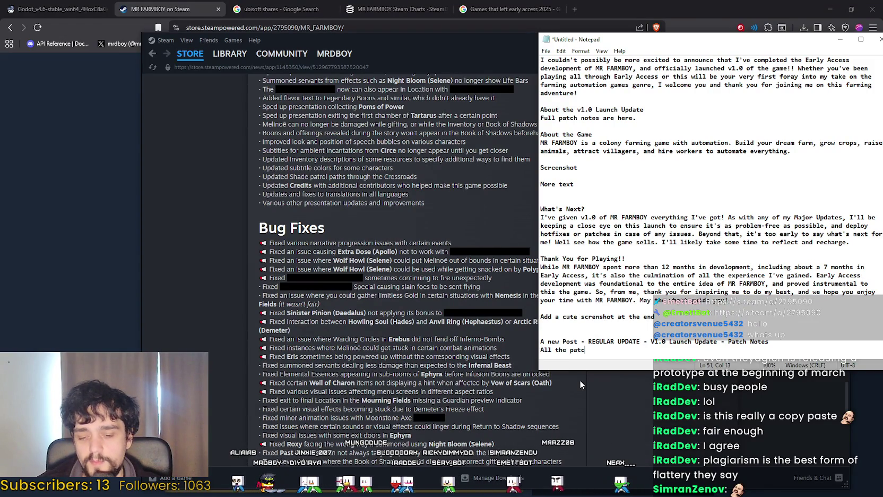
{"action": "type", "text": "h notes from the pat"}
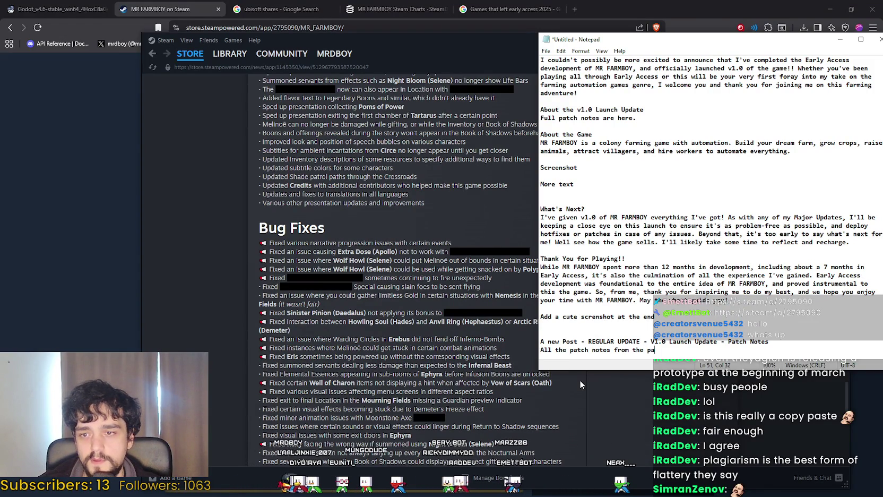
Step: Complete the line to read 'All the patch notes from the past 8 months'
{"action": "key", "text": "BackSpace"}
{"action": "type", "text": "st 8 moin"}
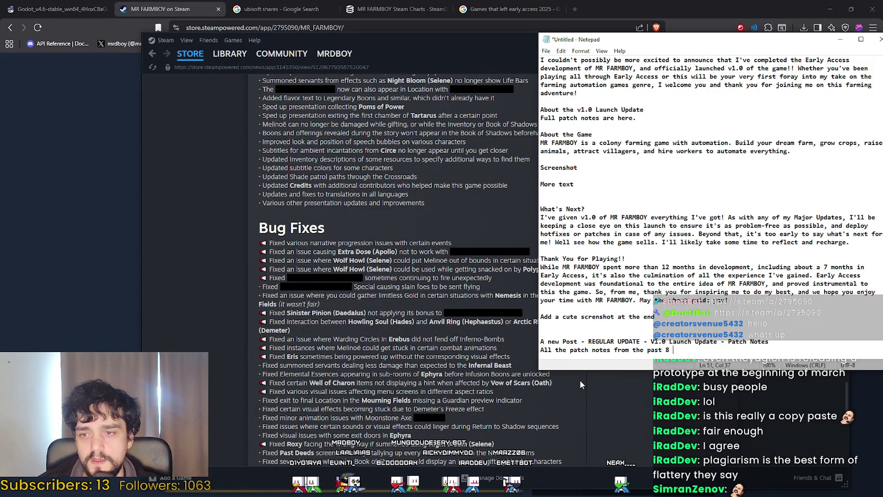
{"action": "key", "text": "BackSpace"}
{"action": "key", "text": "BackSpace"}
{"action": "type", "text": "nths"}
{"action": "key", "text": "Return"}
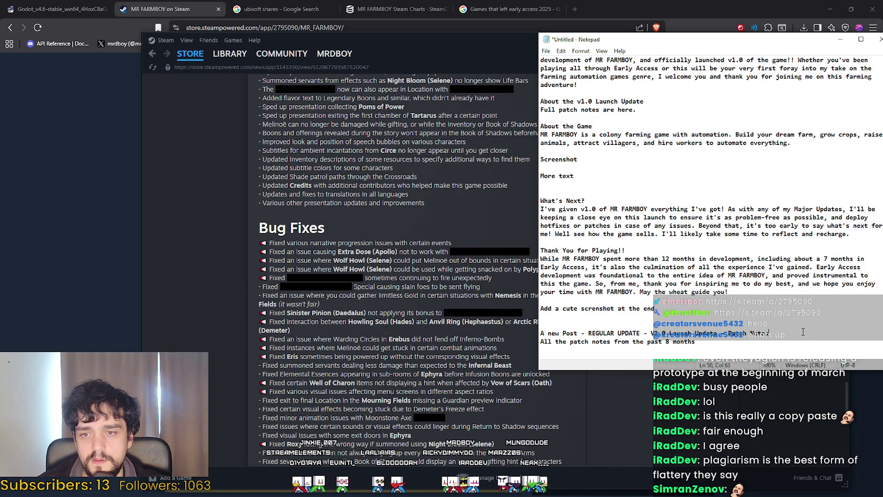
Step: Add the 'Highlights at the Top' heading to the patch-notes outline
{"action": "key", "text": "Return"}
{"action": "key", "text": "Return"}
{"action": "type", "text": "Highlights at the T"}
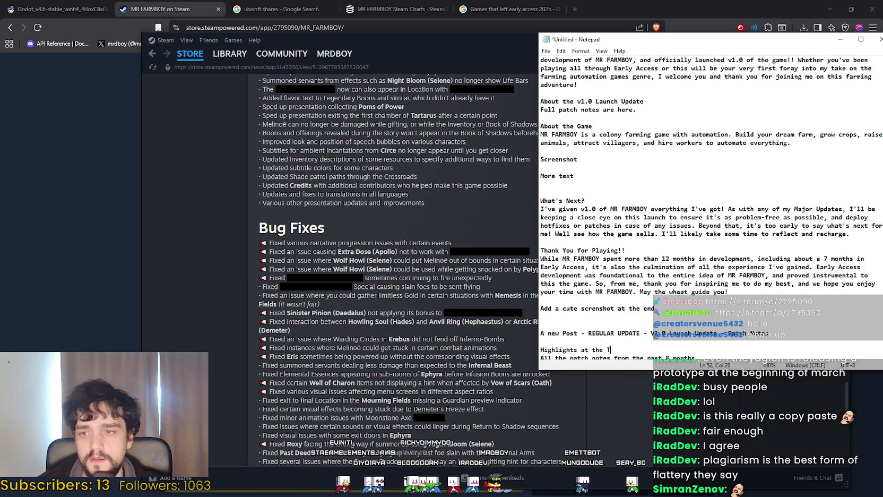
{"action": "type", "text": "op"}
{"action": "key", "text": "Return"}
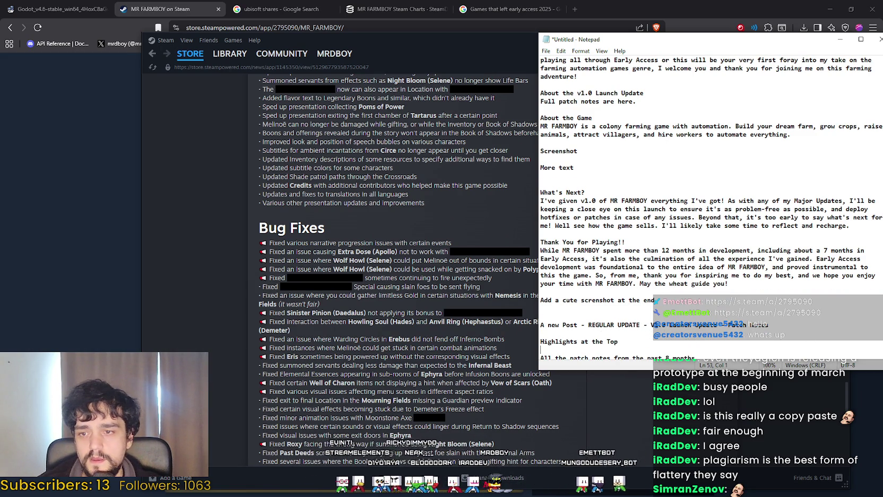
{"action": "scroll", "coordinate": [394, 270], "scroll_direction": "up", "scroll_amount": 15}
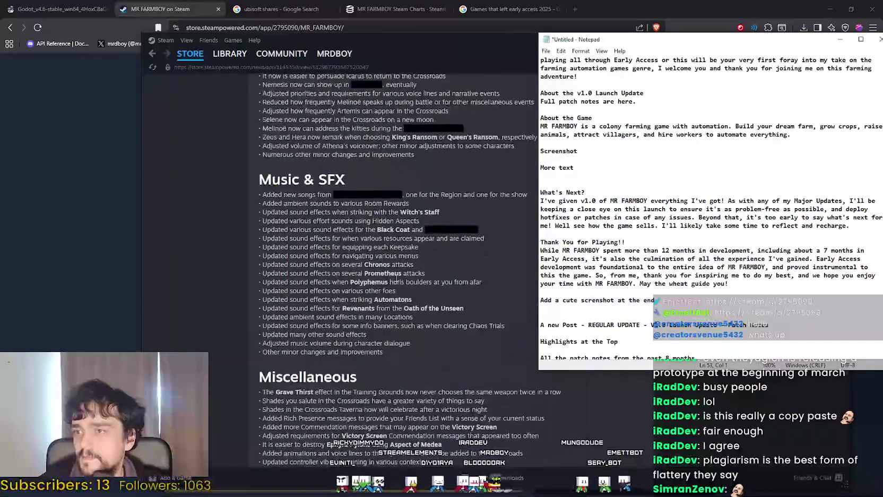
{"action": "scroll", "coordinate": [395, 269], "scroll_direction": "up", "scroll_amount": 15}
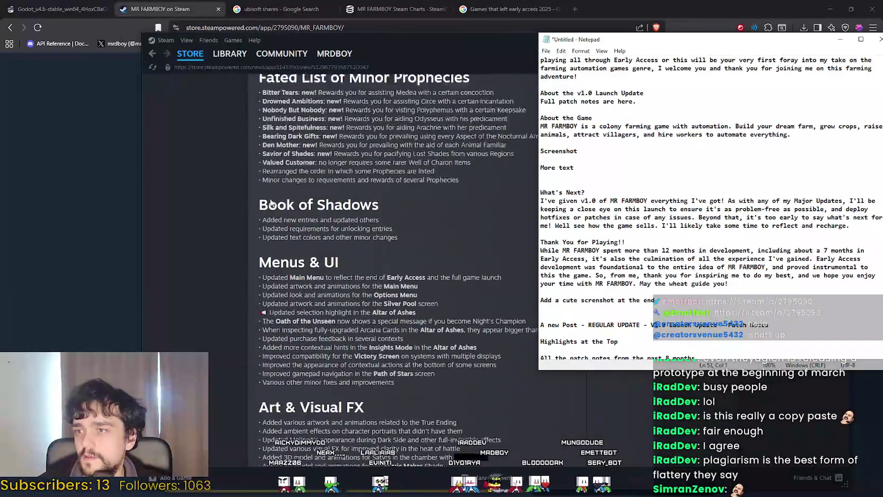
{"action": "scroll", "coordinate": [263, 190], "scroll_direction": "up", "scroll_amount": 15}
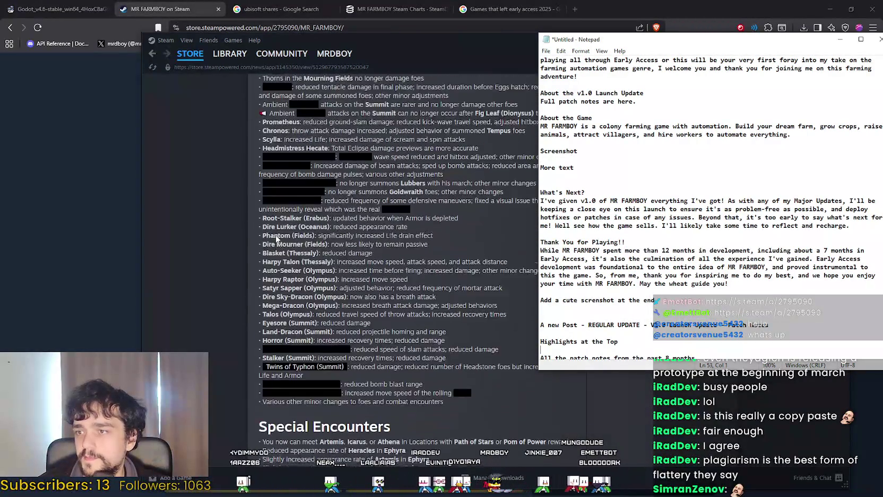
{"action": "scroll", "coordinate": [278, 234], "scroll_direction": "up", "scroll_amount": 15}
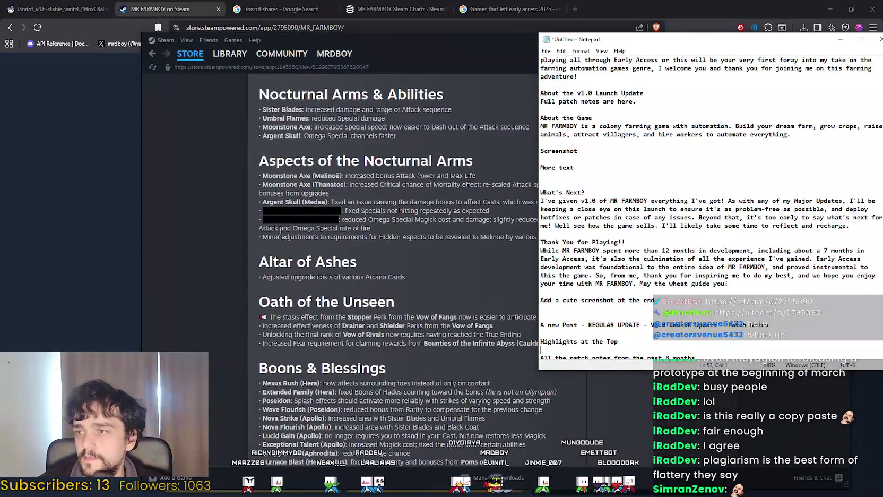
{"action": "scroll", "coordinate": [281, 232], "scroll_direction": "up", "scroll_amount": 5}
{"action": "scroll", "coordinate": [284, 233], "scroll_direction": "down", "scroll_amount": 2}
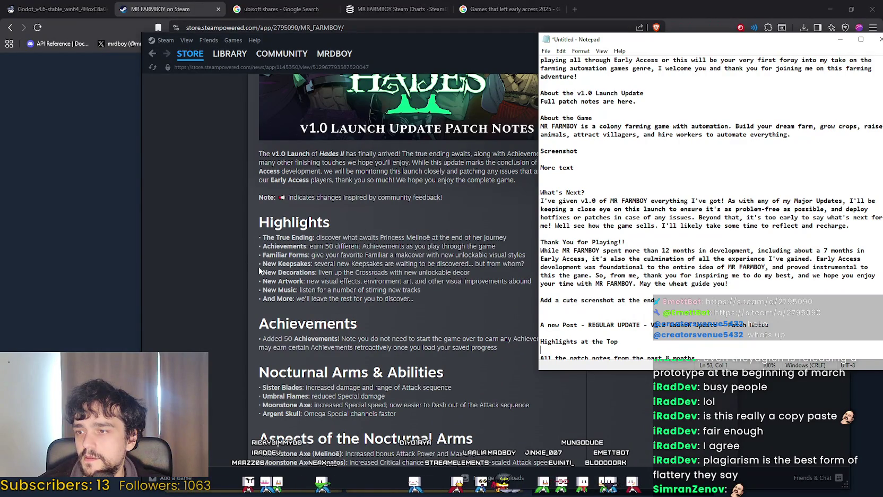
{"action": "scroll", "coordinate": [582, 351], "scroll_direction": "down", "scroll_amount": 1}
{"action": "type", "text": "New Crops,"}
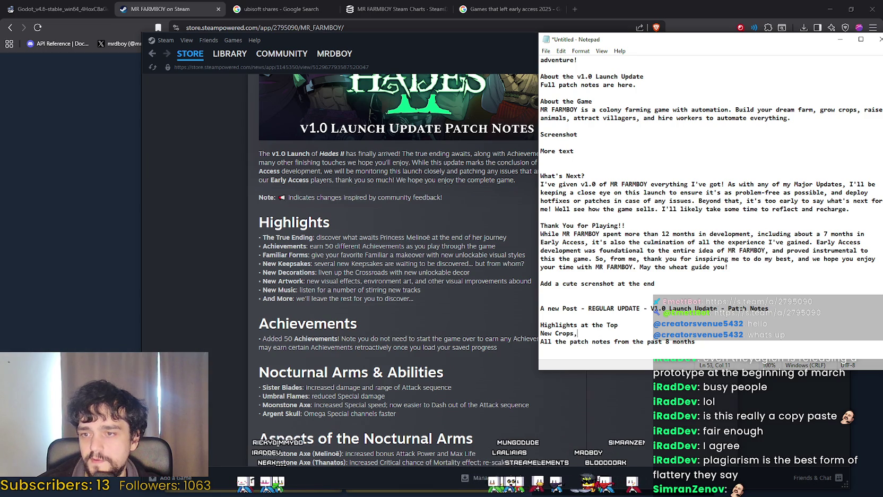
Step: List 'New Buildings,' and 'etc' under 'New Crops,' in the highlights
{"action": "key", "text": "Return"}
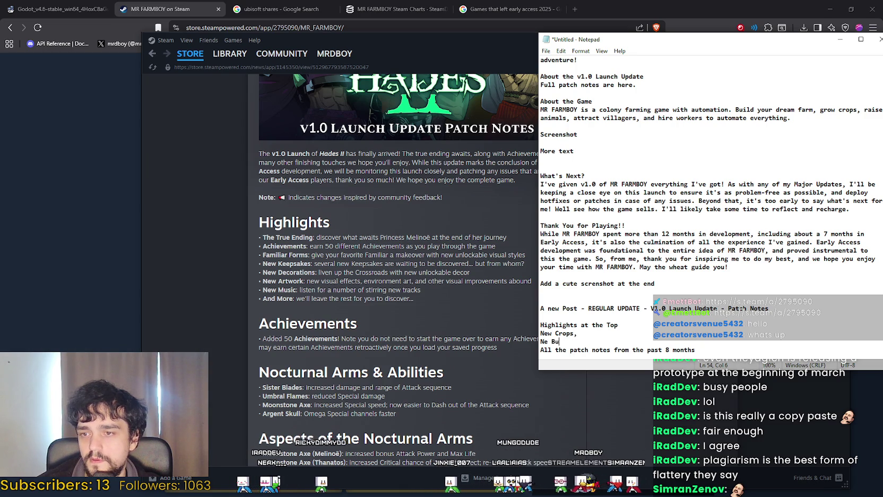
{"action": "type", "text": "w"}
{"action": "type", "text": "Build"}
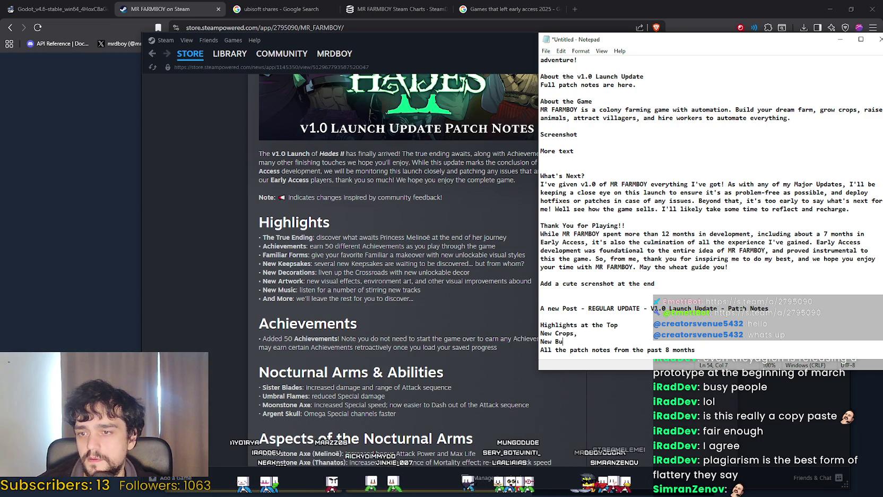
{"action": "key", "text": "Return"}
{"action": "type", "text": "etc"}
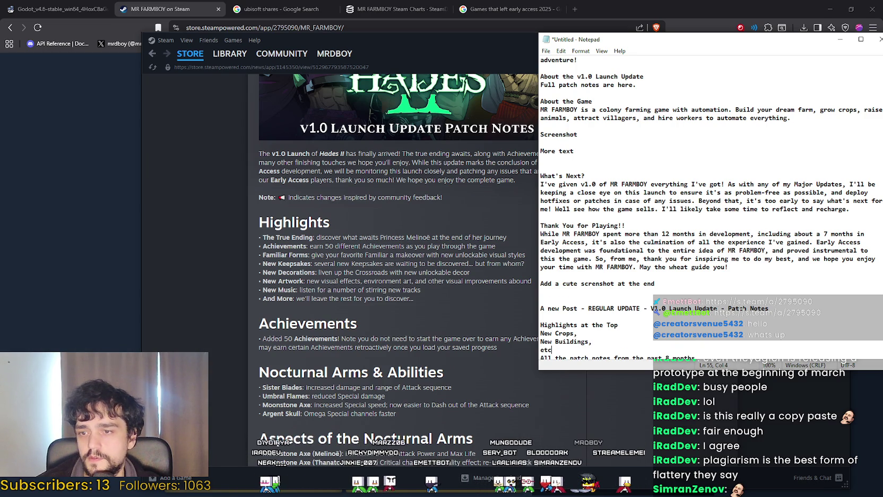
{"action": "key", "text": "Return"}
{"action": "scroll", "coordinate": [618, 243], "scroll_direction": "up", "scroll_amount": 7}
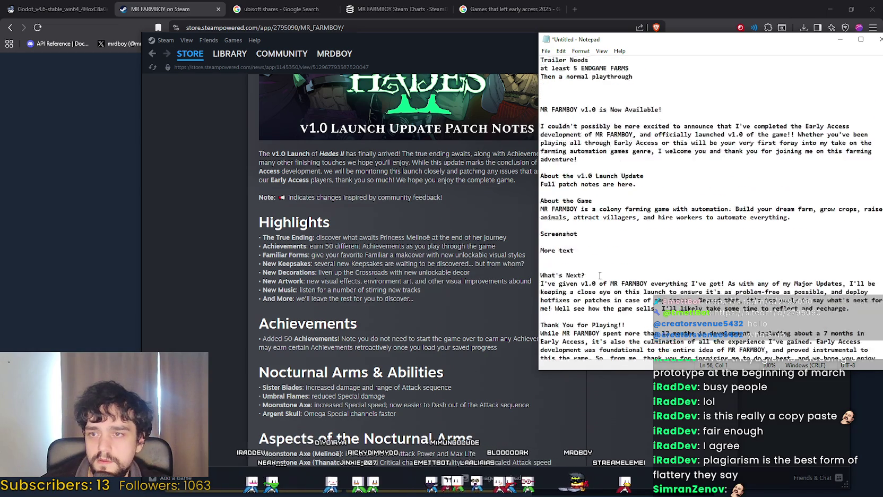
{"action": "scroll", "coordinate": [618, 243], "scroll_direction": "down", "scroll_amount": 8}
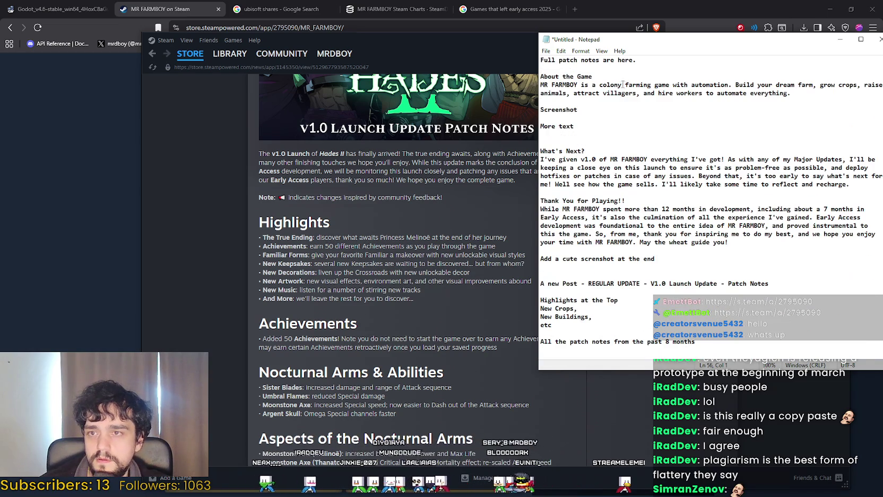
{"action": "left_click_drag", "start_coordinate": [623, 40], "coordinate": [563, 38]}
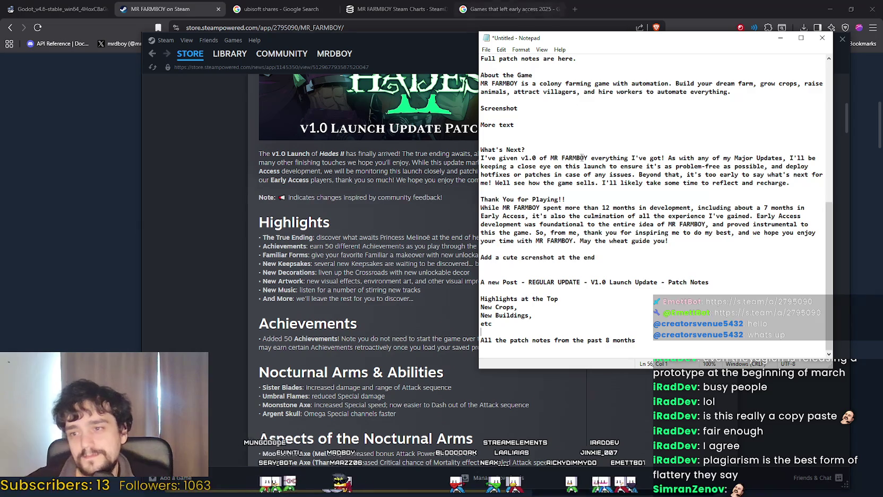
{"action": "scroll", "coordinate": [608, 250], "scroll_direction": "up", "scroll_amount": 2}
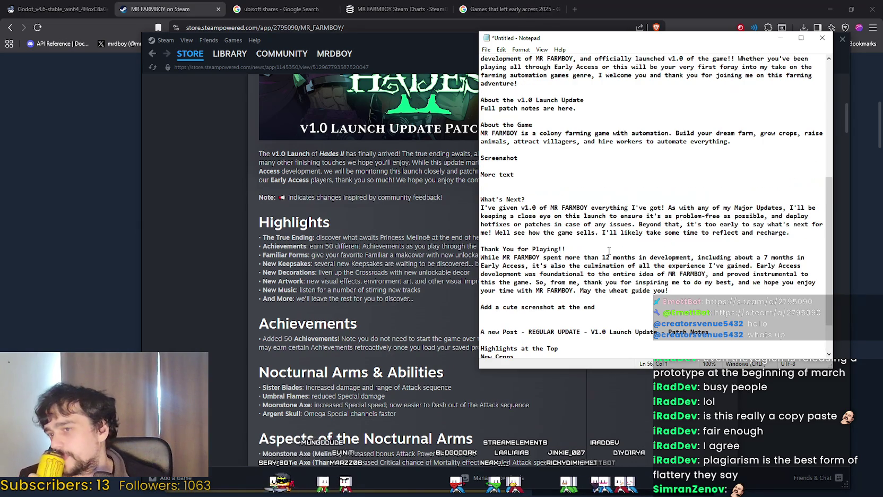
{"action": "scroll", "coordinate": [605, 229], "scroll_direction": "up", "scroll_amount": 9}
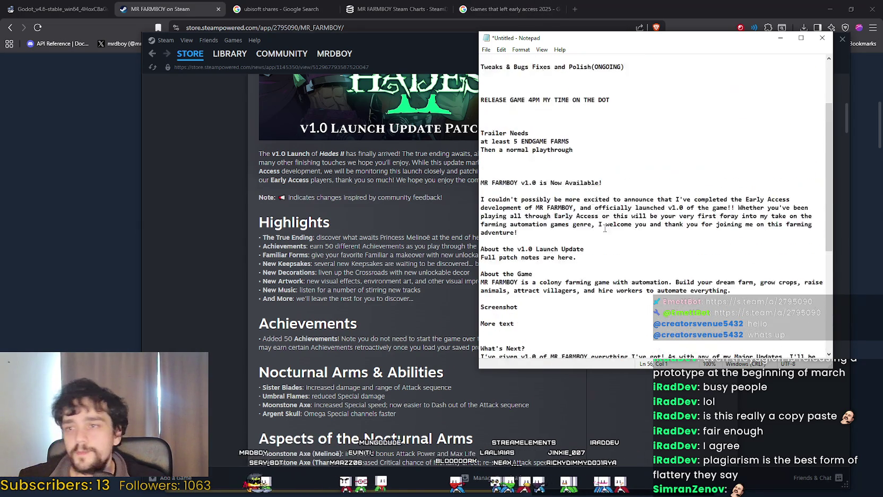
{"action": "scroll", "coordinate": [609, 226], "scroll_direction": "down", "scroll_amount": 2}
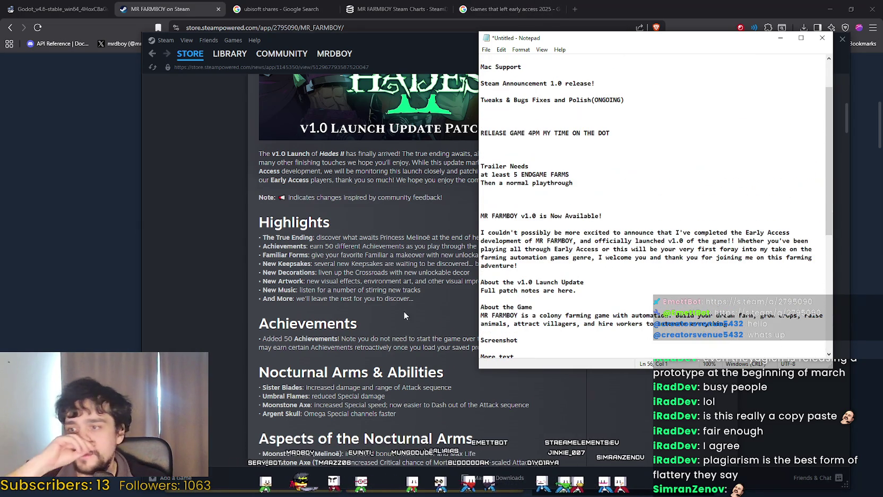
{"action": "scroll", "coordinate": [375, 364], "scroll_direction": "down", "scroll_amount": 1}
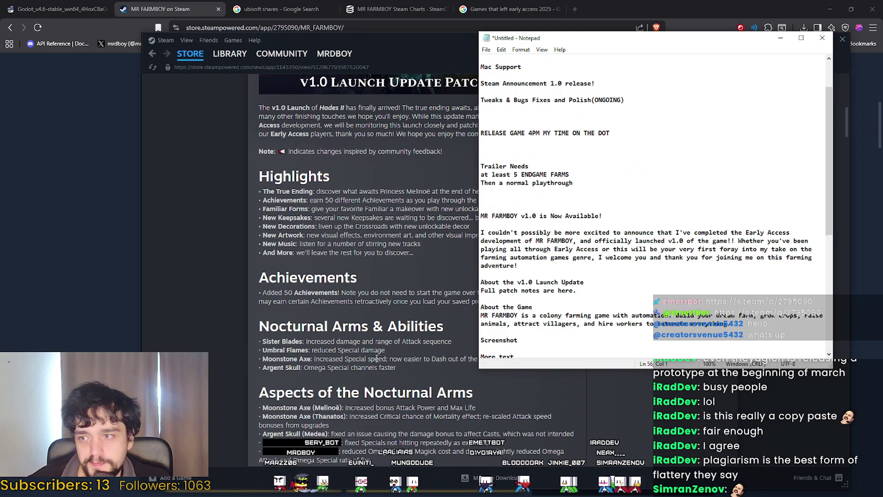
{"action": "scroll", "coordinate": [566, 297], "scroll_direction": "down", "scroll_amount": 9}
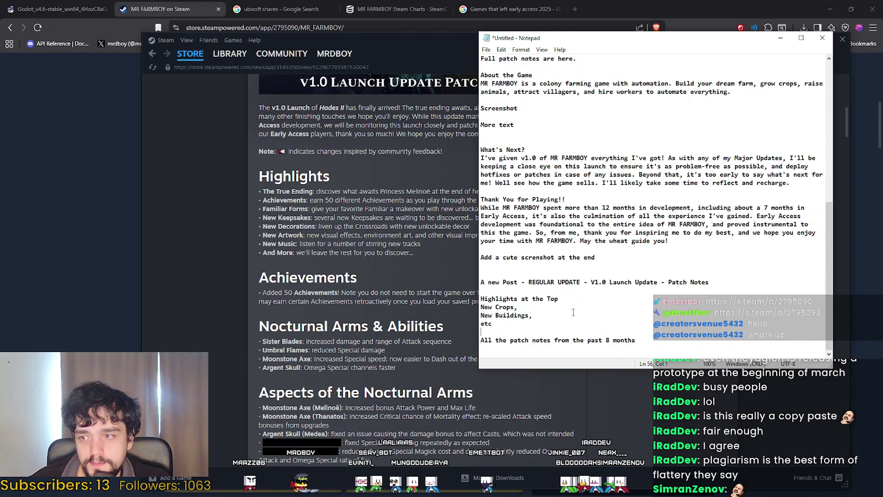
{"action": "mouse_move", "coordinate": [549, 43]}
{"action": "left_mouse_down"}
{"action": "mouse_move", "coordinate": [633, 59]}
{"action": "mouse_move", "coordinate": [566, 60]}
{"action": "left_mouse_up"}
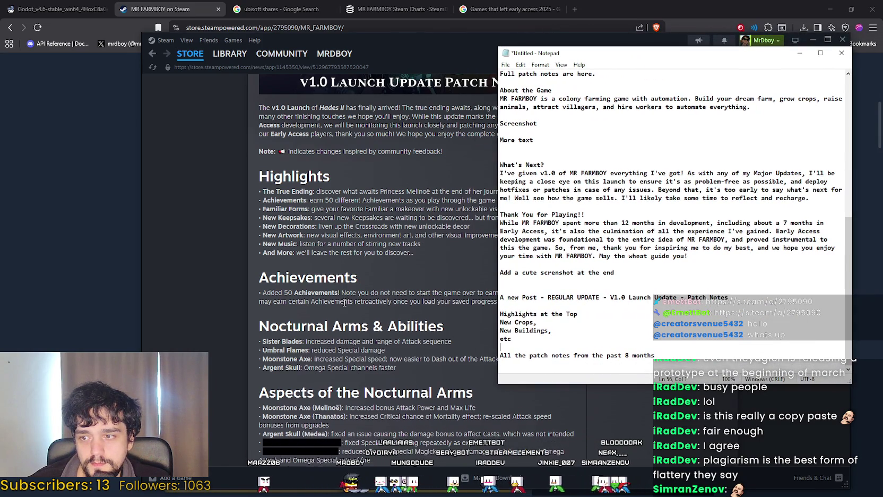
Step: Scroll through the Hades II v1.0 Launch Update patch notes, then go to MR FARMBOY in the Library
{"action": "scroll", "coordinate": [344, 302], "scroll_direction": "down", "scroll_amount": 10}
{"action": "scroll", "coordinate": [352, 327], "scroll_direction": "down", "scroll_amount": 10}
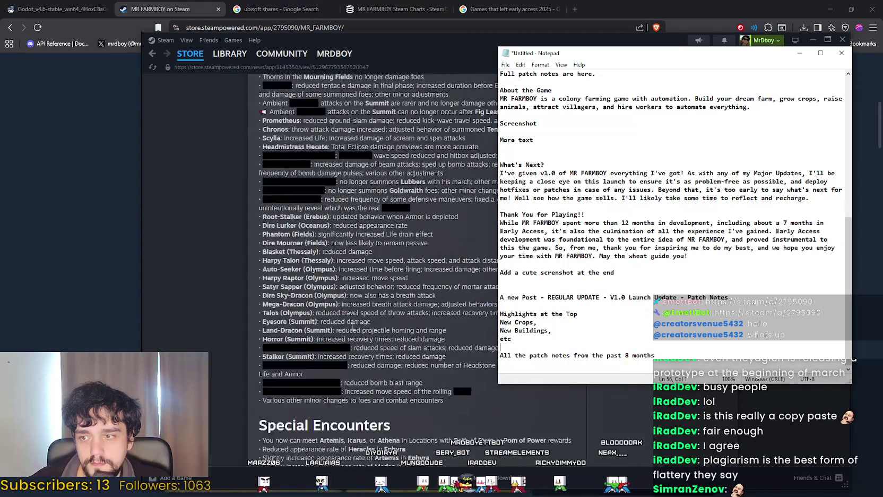
{"action": "scroll", "coordinate": [352, 325], "scroll_direction": "down", "scroll_amount": 3}
{"action": "scroll", "coordinate": [353, 319], "scroll_direction": "down", "scroll_amount": 4}
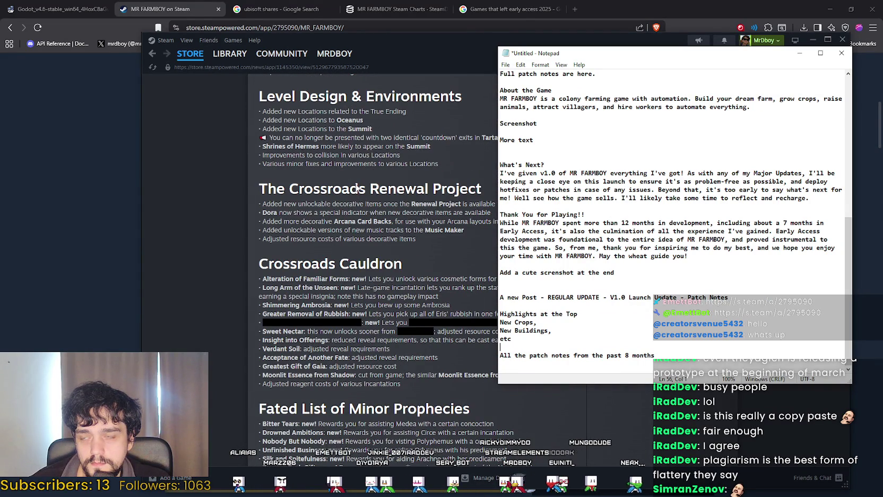
{"action": "scroll", "coordinate": [329, 333], "scroll_direction": "down", "scroll_amount": 1}
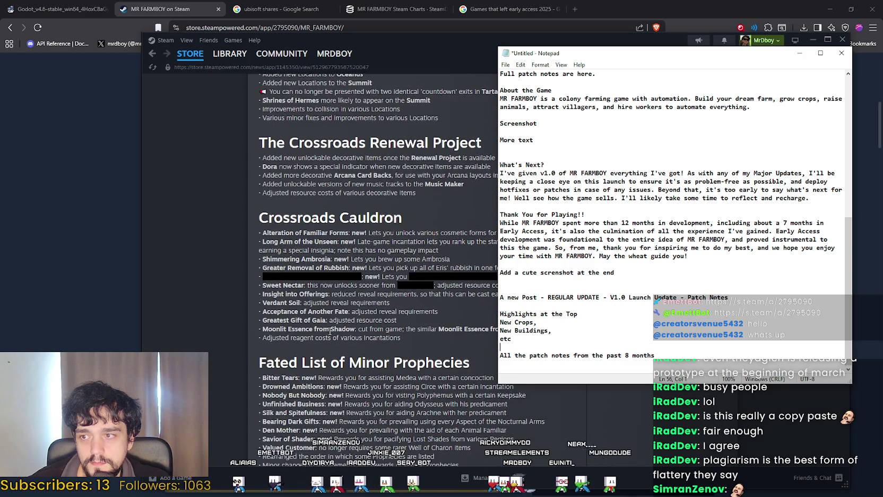
{"action": "scroll", "coordinate": [329, 332], "scroll_direction": "down", "scroll_amount": 3}
{"action": "scroll", "coordinate": [343, 302], "scroll_direction": "up", "scroll_amount": 4}
{"action": "scroll", "coordinate": [351, 319], "scroll_direction": "down", "scroll_amount": 6}
{"action": "scroll", "coordinate": [360, 336], "scroll_direction": "up", "scroll_amount": 1}
{"action": "scroll", "coordinate": [366, 324], "scroll_direction": "up", "scroll_amount": 20}
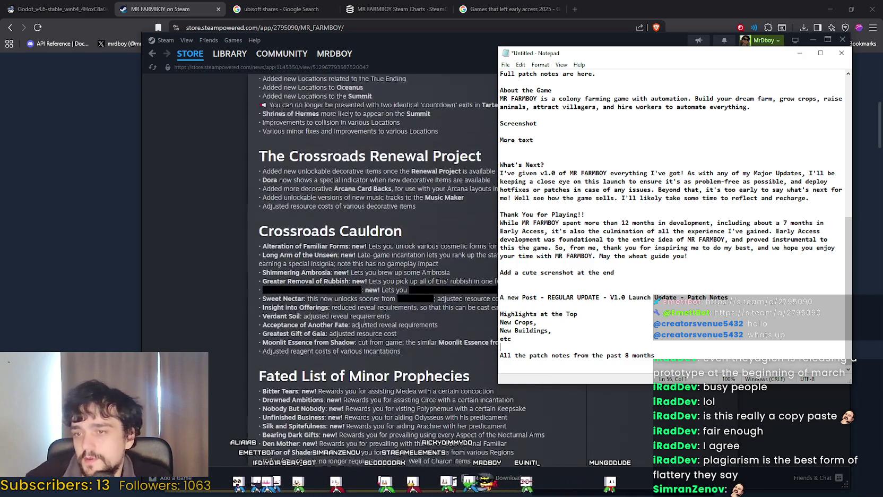
{"action": "scroll", "coordinate": [411, 273], "scroll_direction": "up", "scroll_amount": 18}
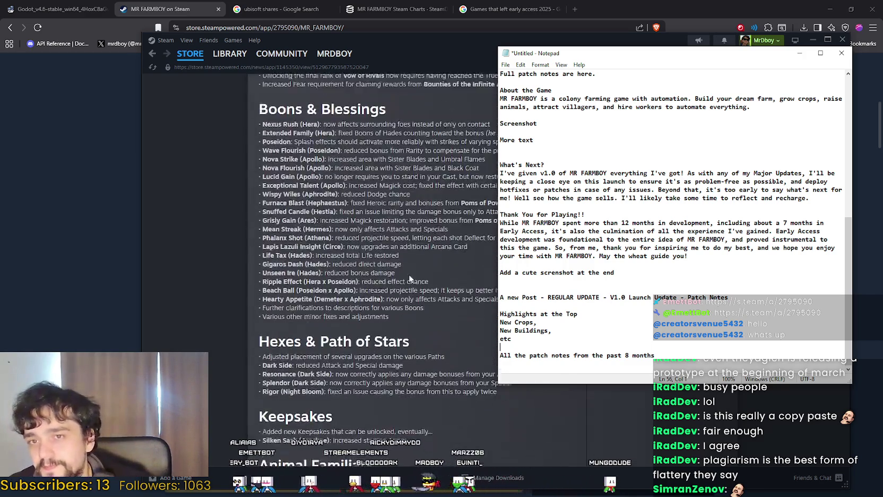
{"action": "left_click", "coordinate": [229, 54]}
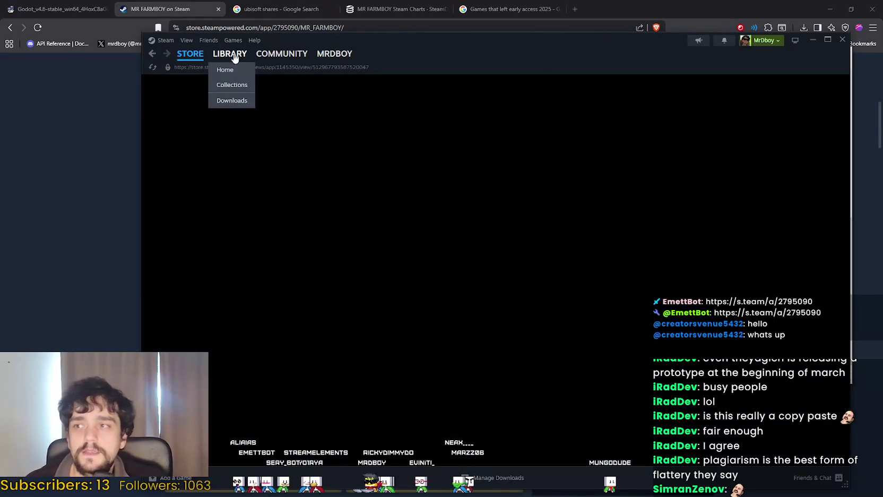
Step: Open MR FARMBOY's Community Hub, view its Discussions, then open Hub Admin
{"action": "left_click", "coordinate": [487, 258]}
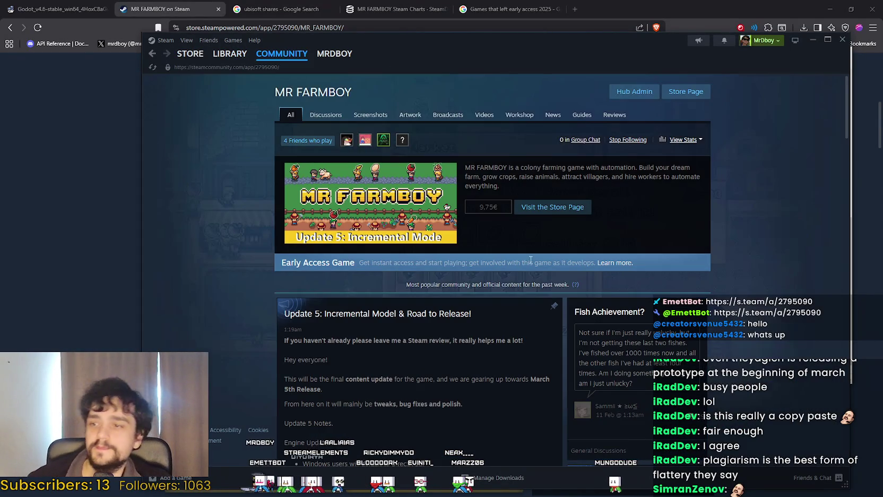
{"action": "scroll", "coordinate": [499, 213], "scroll_direction": "down", "scroll_amount": 7}
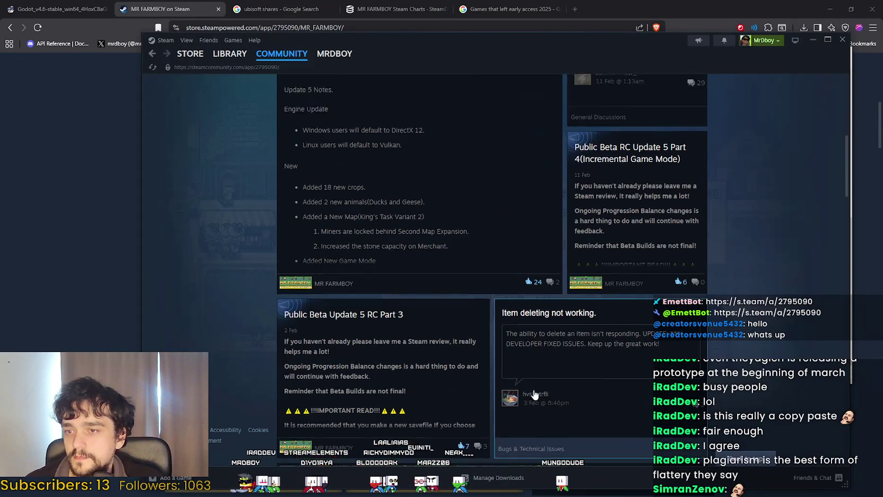
{"action": "scroll", "coordinate": [531, 371], "scroll_direction": "up", "scroll_amount": 5}
{"action": "scroll", "coordinate": [535, 386], "scroll_direction": "up", "scroll_amount": 2}
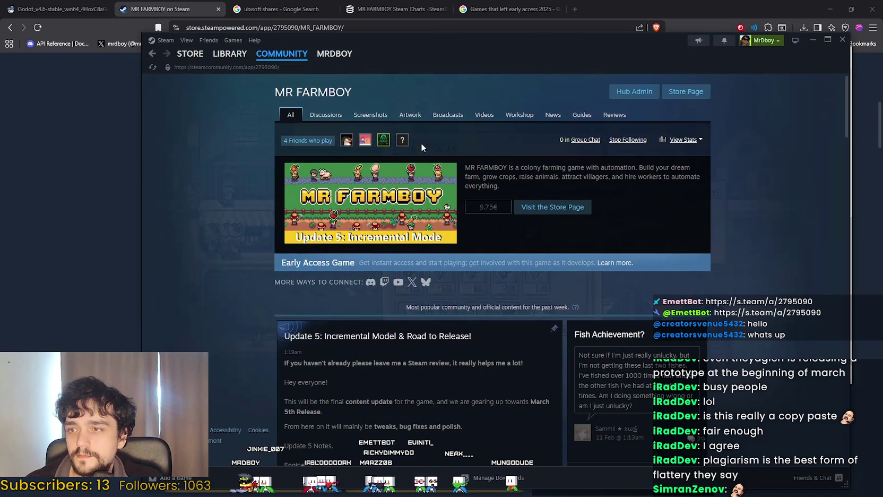
{"action": "left_click", "coordinate": [326, 114]}
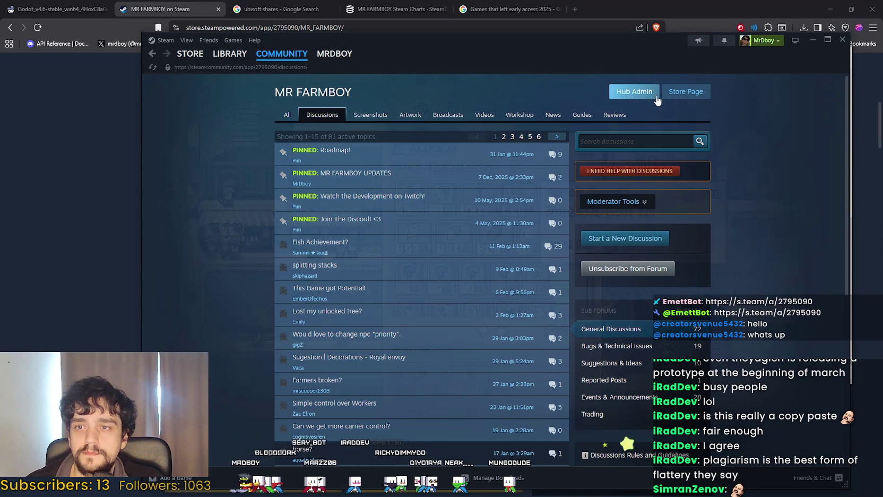
{"action": "left_click", "coordinate": [643, 95]}
Step: Reposition the Steam window and go back to the Hades II v1.0 patch-notes post
{"action": "left_click_drag", "start_coordinate": [629, 48], "coordinate": [606, 49]}
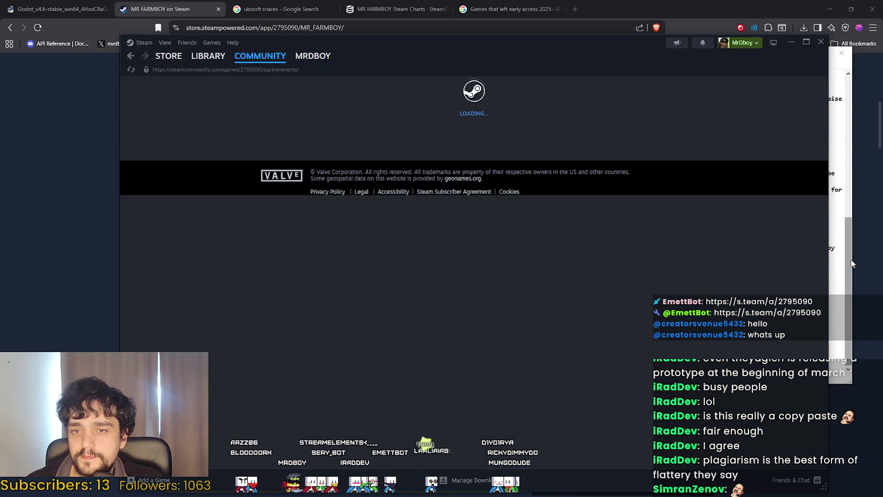
{"action": "mouse_move", "coordinate": [401, 44]}
{"action": "left_mouse_down"}
{"action": "mouse_move", "coordinate": [424, 174]}
{"action": "mouse_move", "coordinate": [421, 54]}
{"action": "left_mouse_up"}
{"action": "left_click", "coordinate": [150, 67]}
{"action": "left_click", "coordinate": [150, 67]}
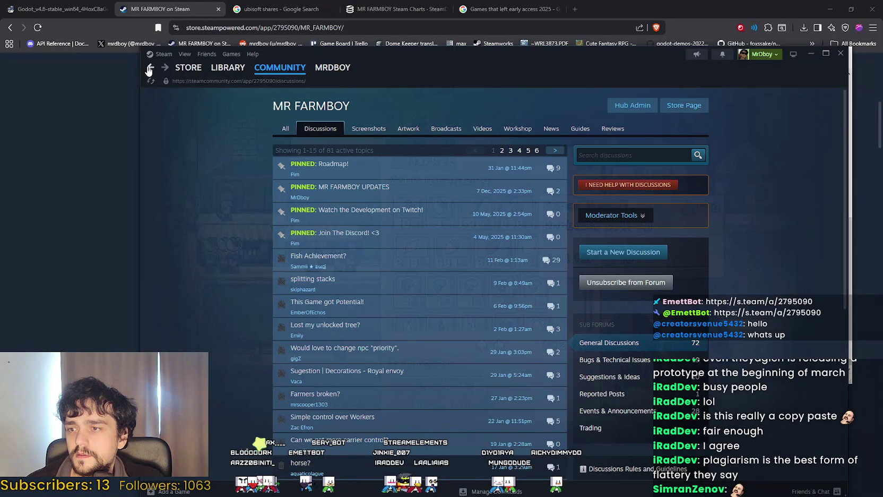
{"action": "left_click", "coordinate": [150, 68]}
{"action": "left_click", "coordinate": [149, 68]}
{"action": "left_click", "coordinate": [150, 68]}
{"action": "scroll", "coordinate": [517, 344], "scroll_direction": "up", "scroll_amount": 10}
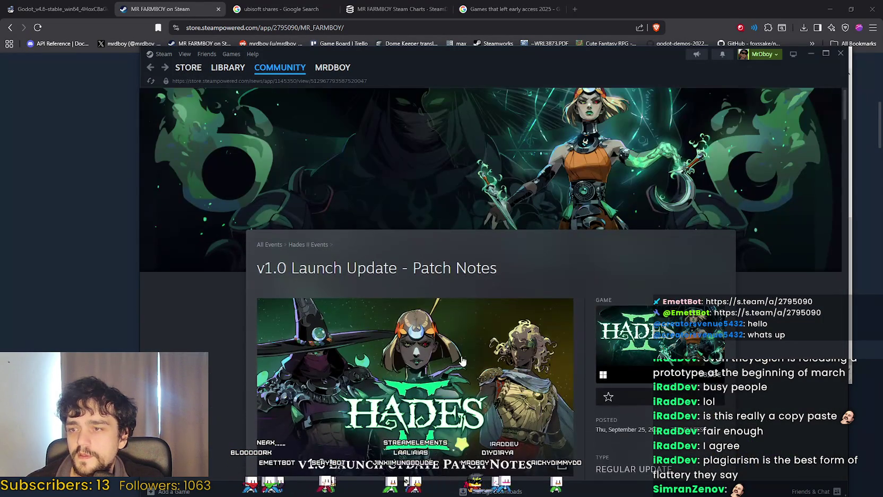
Step: Return to the Hades II store page and scroll through it
{"action": "left_click", "coordinate": [149, 68]}
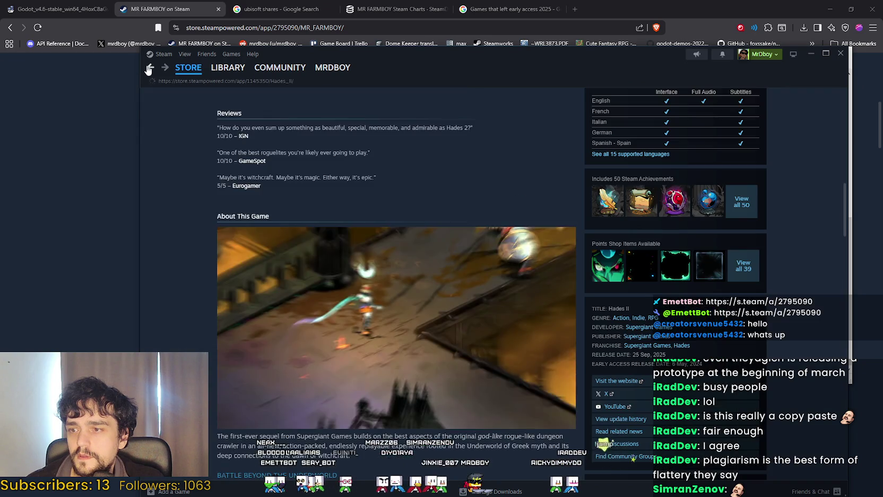
{"action": "scroll", "coordinate": [380, 253], "scroll_direction": "down", "scroll_amount": 5}
{"action": "scroll", "coordinate": [338, 259], "scroll_direction": "down", "scroll_amount": 3}
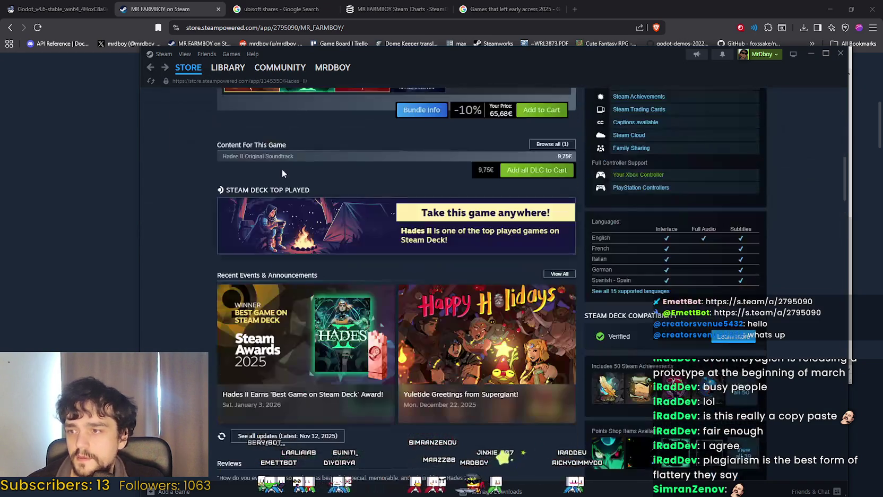
{"action": "scroll", "coordinate": [281, 168], "scroll_direction": "up", "scroll_amount": 9}
{"action": "scroll", "coordinate": [364, 360], "scroll_direction": "down", "scroll_amount": 7}
{"action": "scroll", "coordinate": [350, 341], "scroll_direction": "down", "scroll_amount": 3}
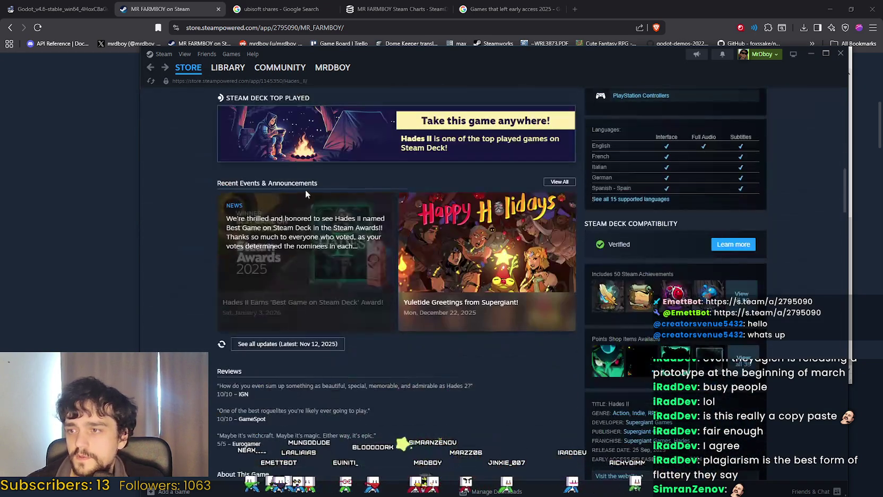
Step: Open Hades II's Steam Awards event post and read through it
{"action": "left_click", "coordinate": [305, 238]}
{"action": "scroll", "coordinate": [453, 322], "scroll_direction": "down", "scroll_amount": 5}
{"action": "scroll", "coordinate": [453, 322], "scroll_direction": "down", "scroll_amount": 20}
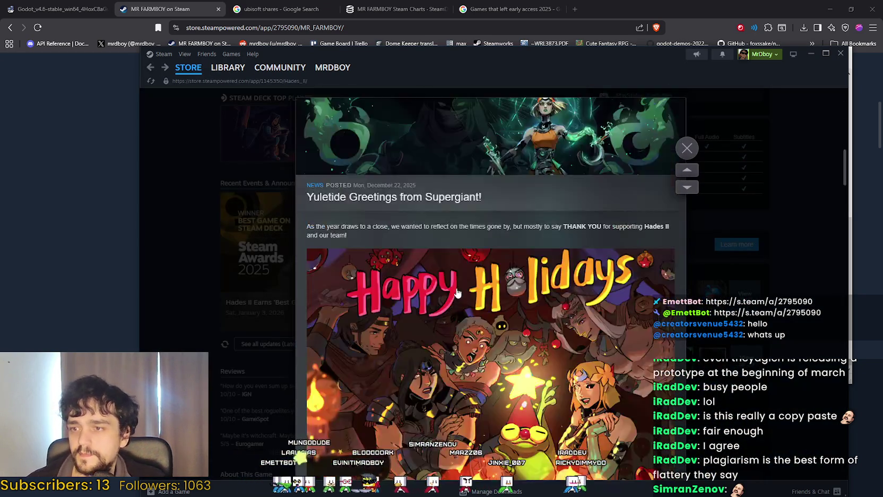
{"action": "scroll", "coordinate": [453, 287], "scroll_direction": "down", "scroll_amount": 15}
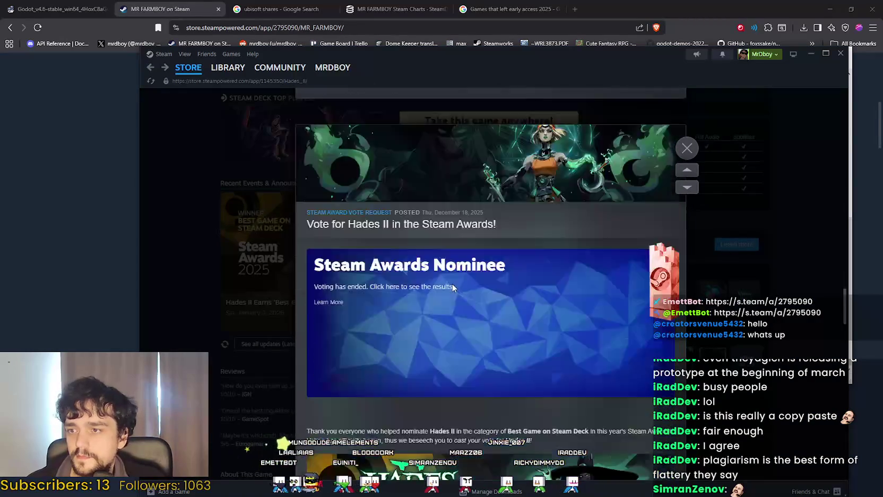
{"action": "scroll", "coordinate": [471, 324], "scroll_direction": "down", "scroll_amount": 5}
{"action": "scroll", "coordinate": [467, 322], "scroll_direction": "down", "scroll_amount": 20}
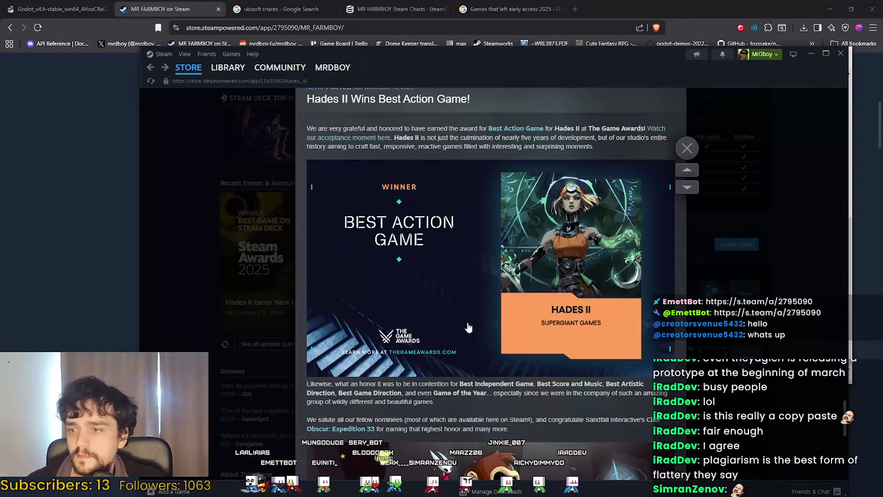
{"action": "scroll", "coordinate": [505, 328], "scroll_direction": "down", "scroll_amount": 15}
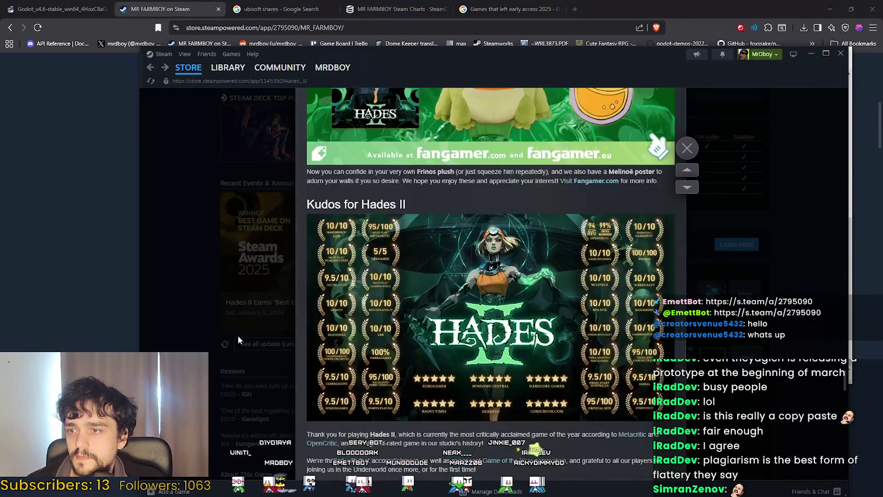
Step: Close the event viewer and browse all Hades II updates down to the v1.0 announcement
{"action": "left_click", "coordinate": [215, 346]}
{"action": "left_click", "coordinate": [310, 347]}
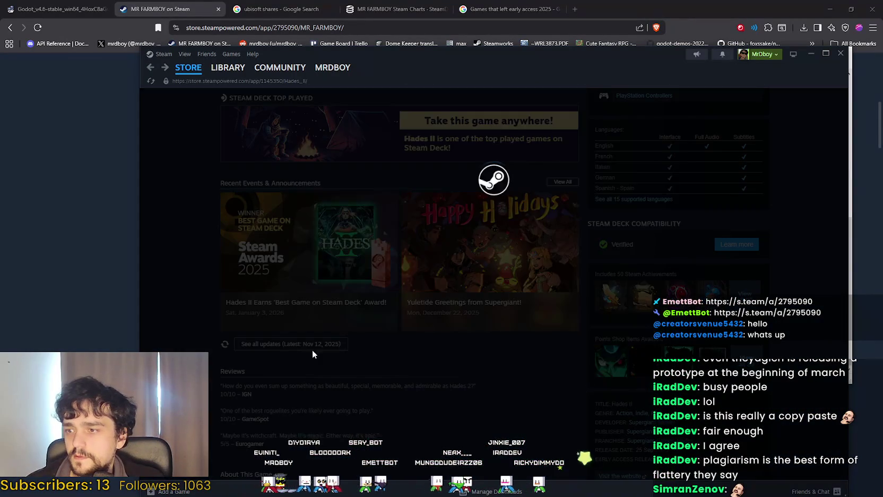
{"action": "scroll", "coordinate": [557, 358], "scroll_direction": "down", "scroll_amount": 10}
{"action": "scroll", "coordinate": [531, 347], "scroll_direction": "down", "scroll_amount": 15}
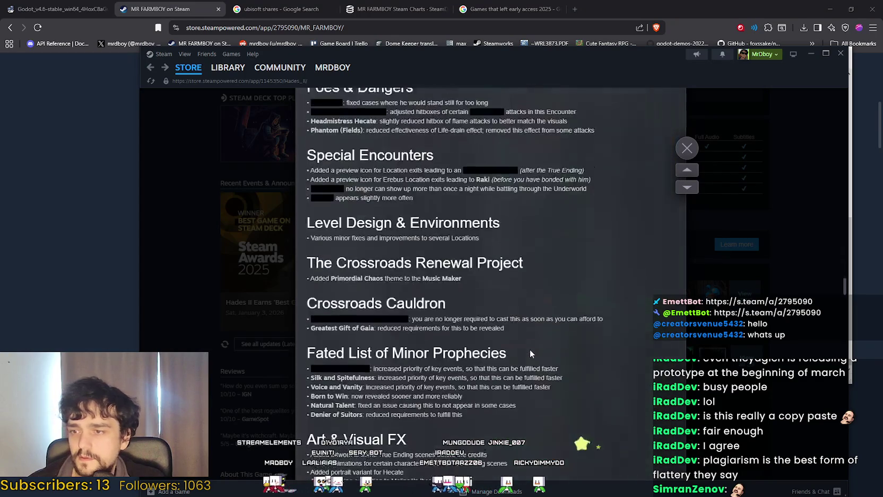
{"action": "scroll", "coordinate": [532, 350], "scroll_direction": "down", "scroll_amount": 20}
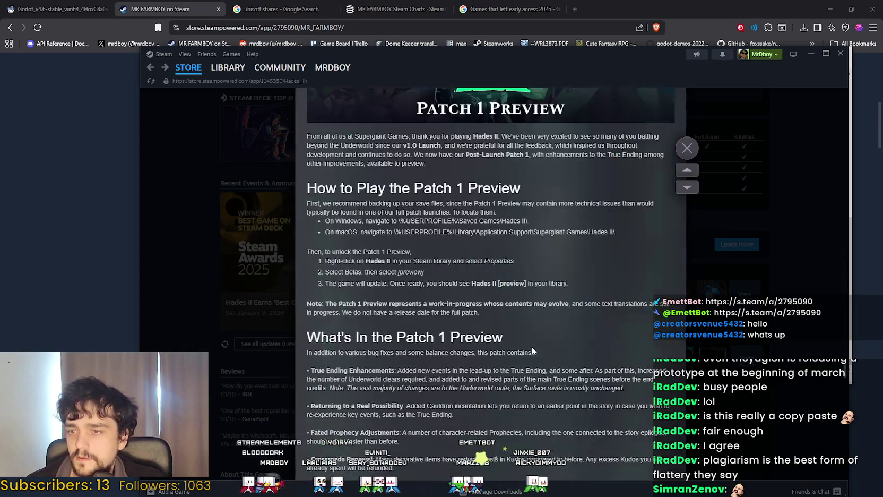
{"action": "scroll", "coordinate": [532, 347], "scroll_direction": "down", "scroll_amount": 20}
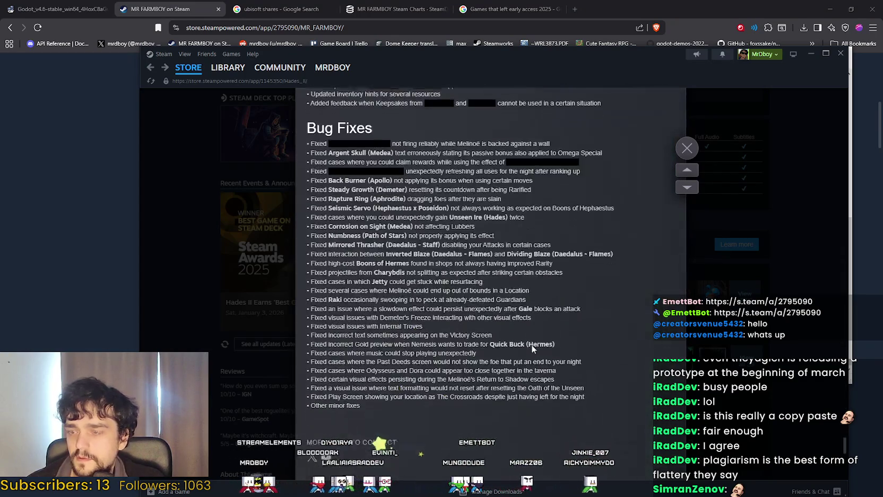
{"action": "scroll", "coordinate": [533, 336], "scroll_direction": "down", "scroll_amount": 5}
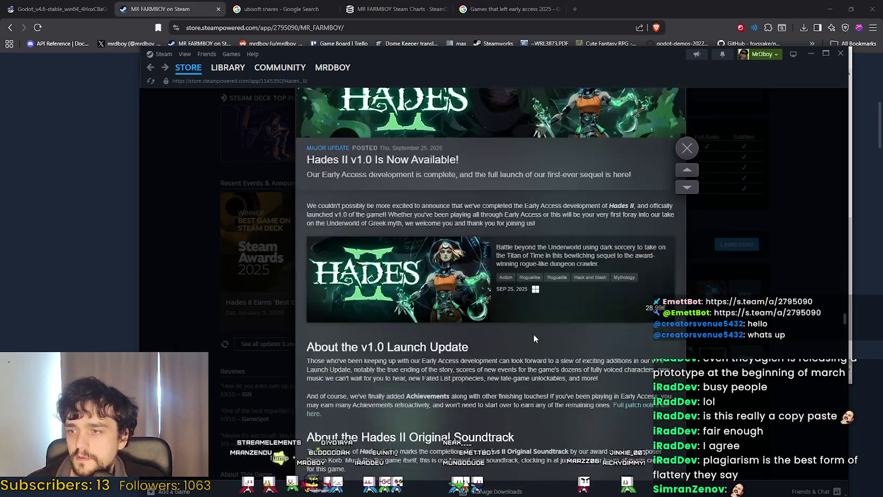
{"action": "scroll", "coordinate": [403, 274], "scroll_direction": "up", "scroll_amount": 7}
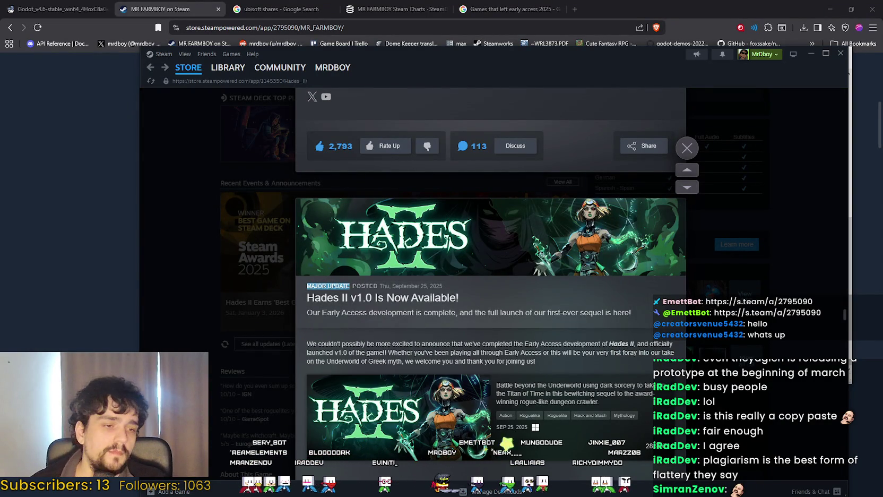
Step: Review the MR FARMBOY v1.0 draft in Notepad, then close Steam's Hades II event viewer
{"action": "key", "text": "alt+Tab"}
{"action": "scroll", "coordinate": [655, 183], "scroll_direction": "up", "scroll_amount": 7}
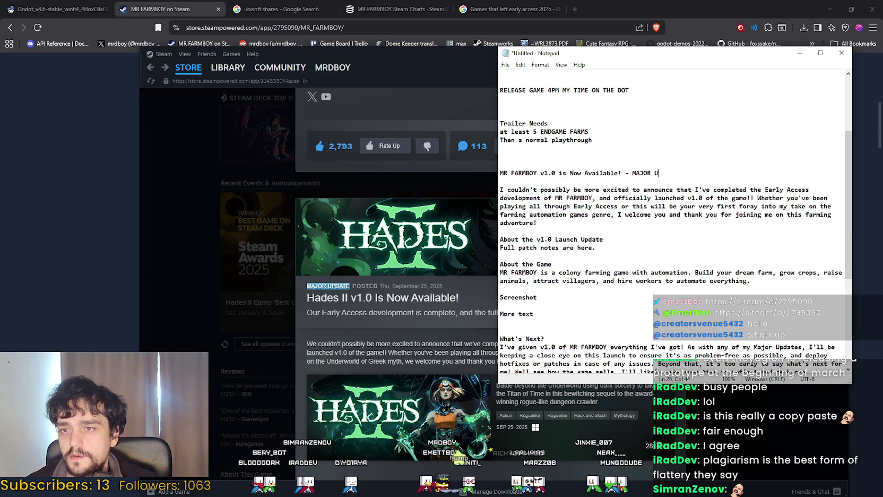
{"action": "scroll", "coordinate": [634, 219], "scroll_direction": "down", "scroll_amount": 7}
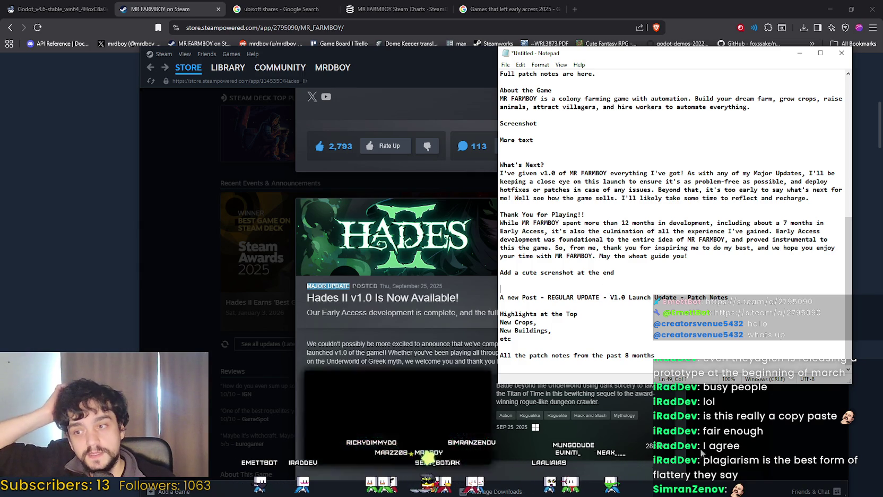
{"action": "left_click", "coordinate": [721, 415]}
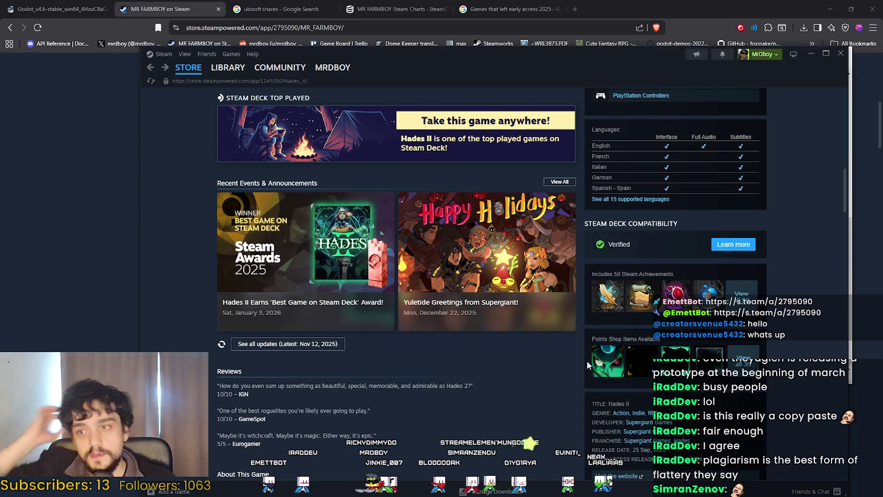
Step: Open MR FARMBOY's store page from the Steam Library
{"action": "scroll", "coordinate": [586, 360], "scroll_direction": "up", "scroll_amount": 10}
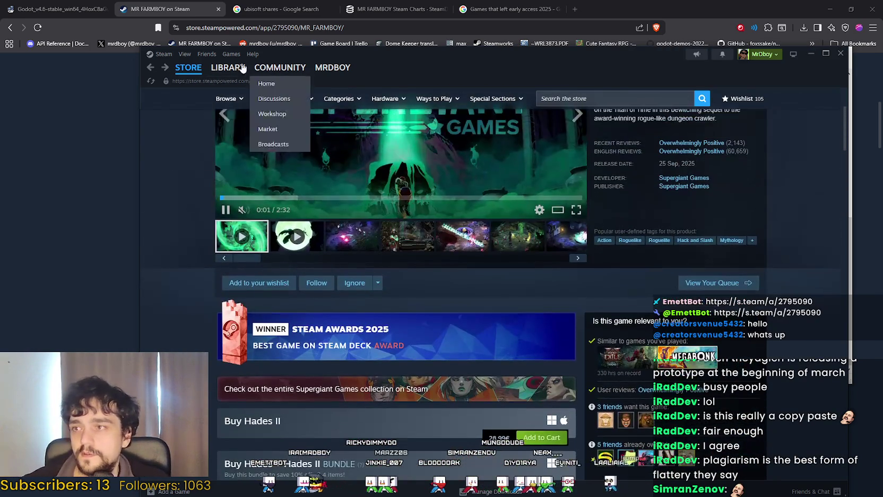
{"action": "left_click", "coordinate": [218, 76]}
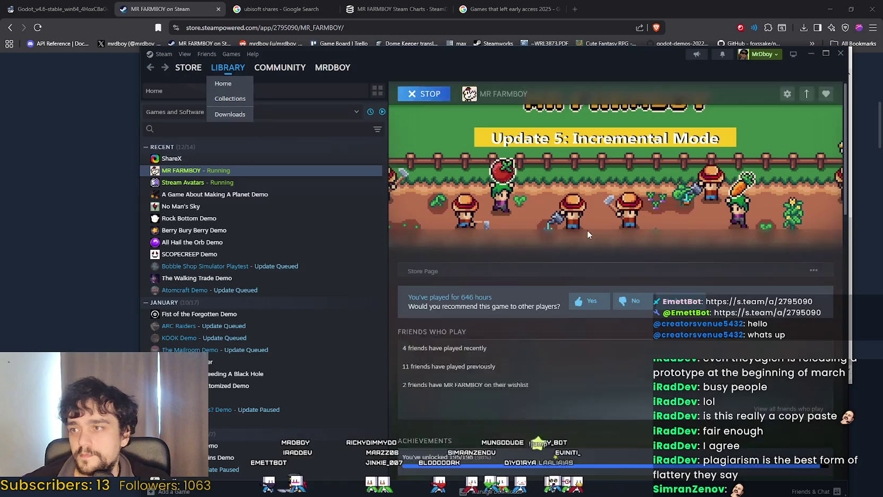
{"action": "left_click", "coordinate": [441, 273]}
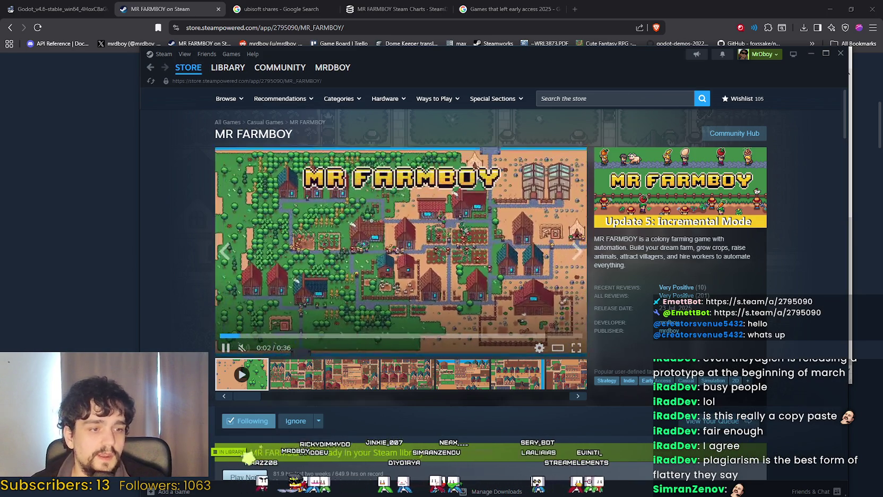
Step: Open MR FARMBOY's Community Hub, then switch over to the browser store page
{"action": "key", "text": "alt+Tab"}
{"action": "key", "text": "alt+Tab"}
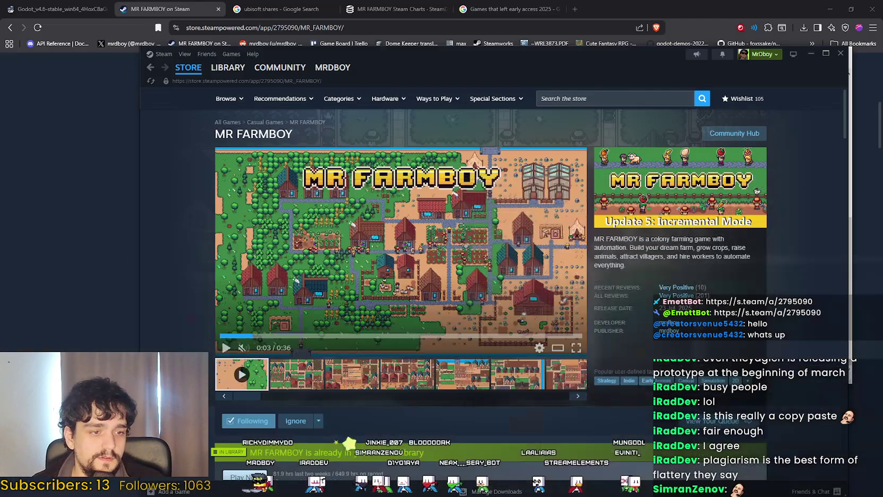
{"action": "key", "text": "alt+Tab"}
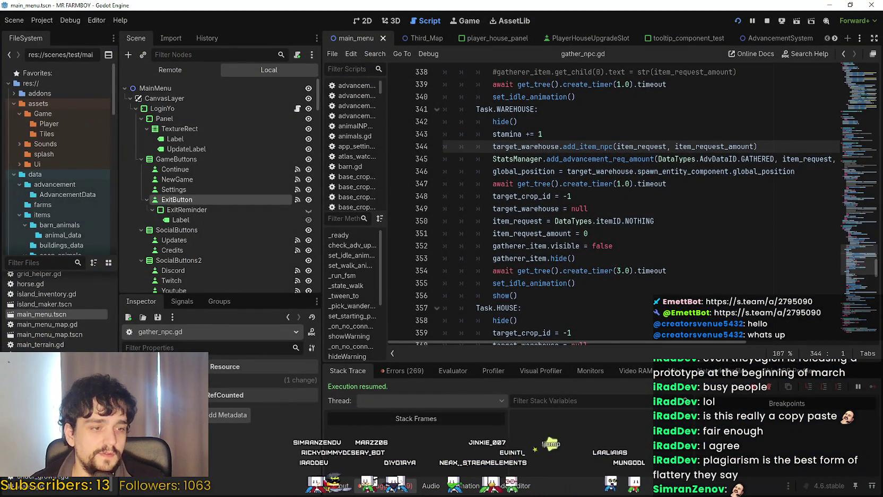
{"action": "key", "text": "alt+Tab"}
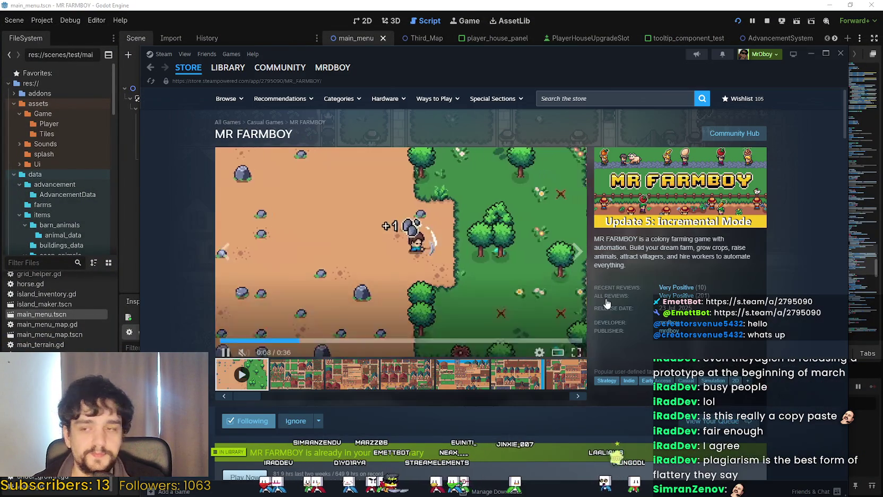
{"action": "left_click", "coordinate": [734, 133]}
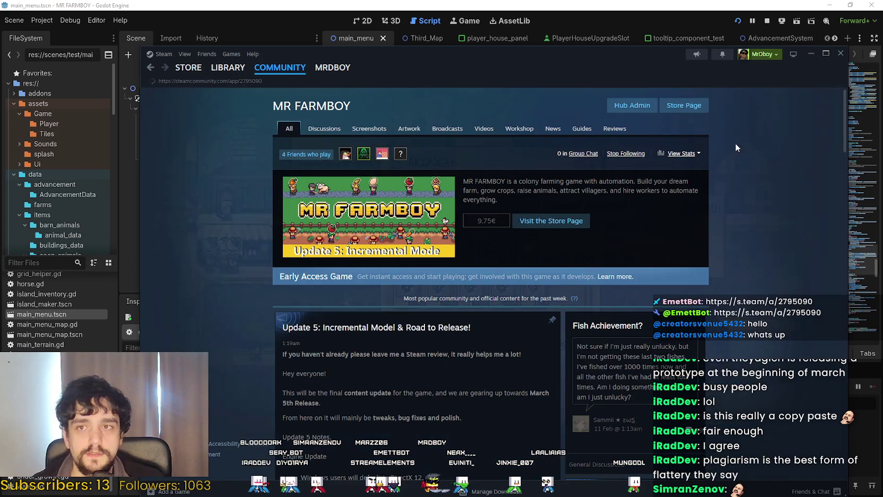
{"action": "left_click_drag", "start_coordinate": [611, 57], "coordinate": [602, 44]}
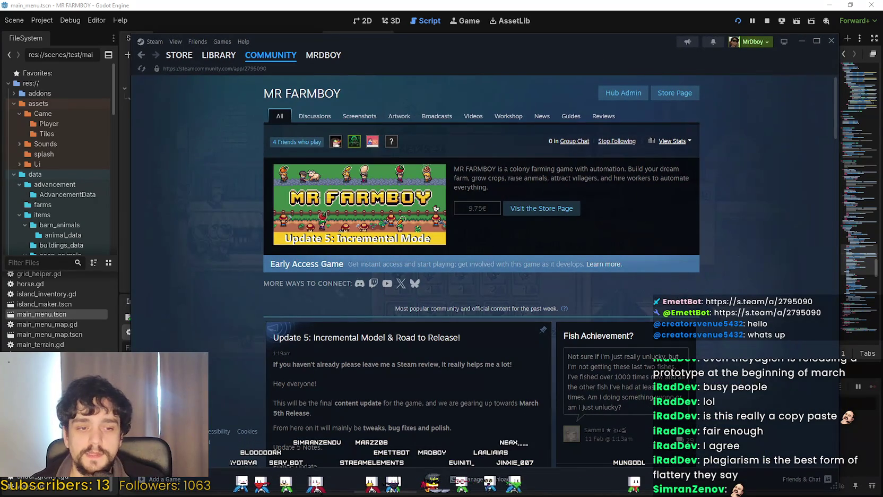
{"action": "key", "text": "alt+Tab"}
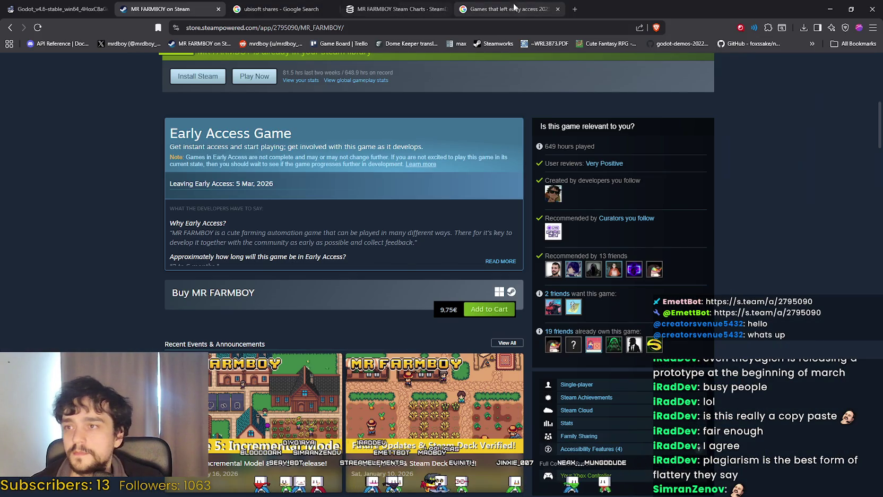
Step: Check MR FARMBOY's SteamDB player chart (23 playing now), then minimize Chrome back to Steam
{"action": "left_click", "coordinate": [392, 9]}
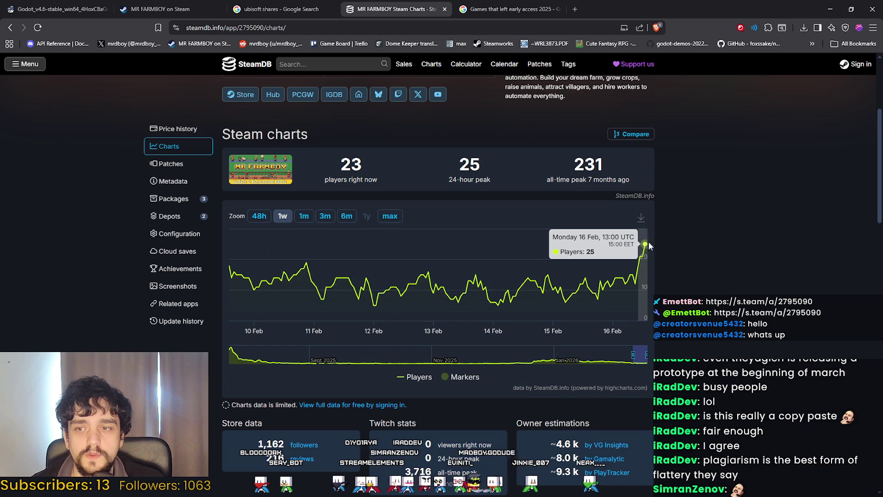
{"action": "left_click", "coordinate": [69, 5]}
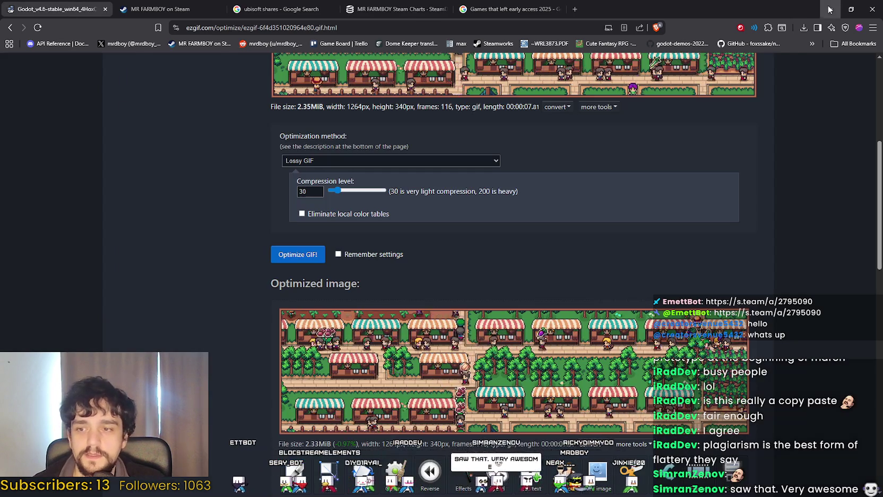
{"action": "left_click", "coordinate": [830, 10]}
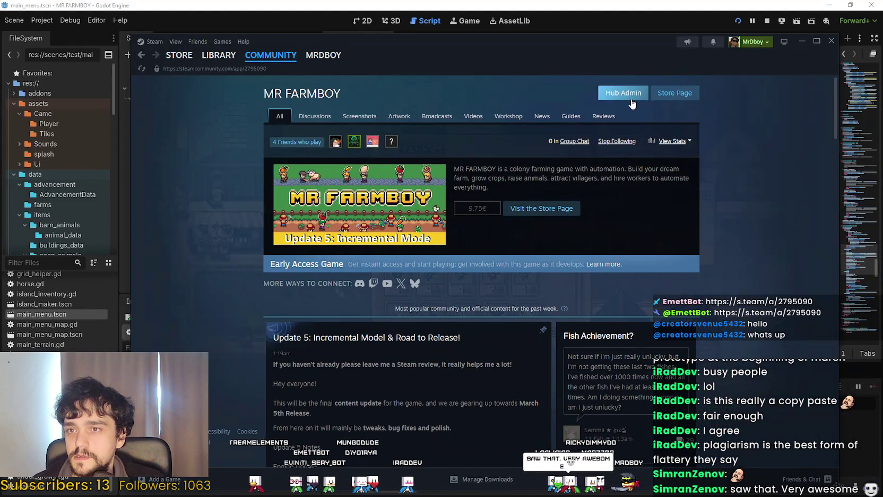
Step: Open MR FARMBOY's Event/Announcement Dashboard from Hub Admin
{"action": "left_click", "coordinate": [623, 93]}
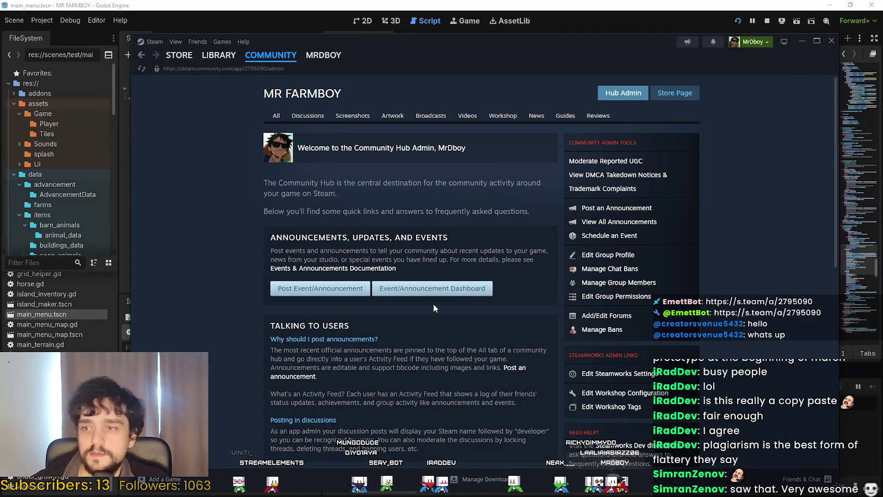
{"action": "left_click", "coordinate": [447, 298]}
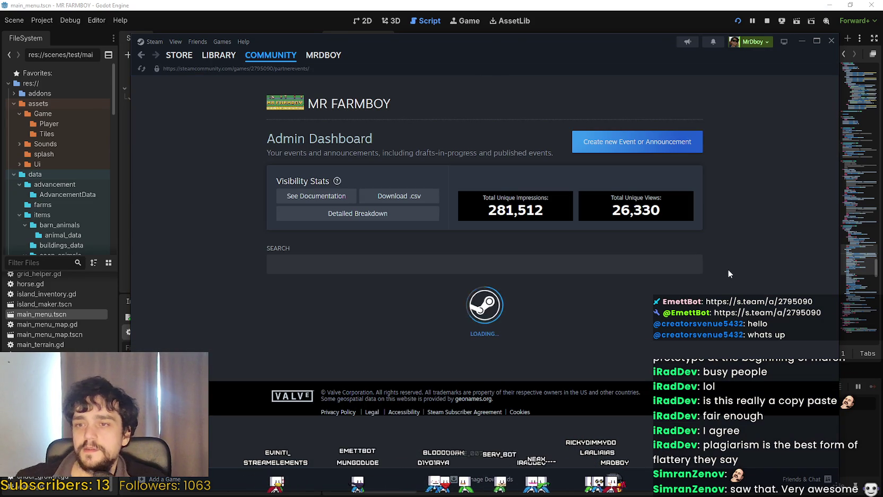
{"action": "scroll", "coordinate": [728, 269], "scroll_direction": "down", "scroll_amount": 3}
{"action": "scroll", "coordinate": [728, 268], "scroll_direction": "down", "scroll_amount": 1}
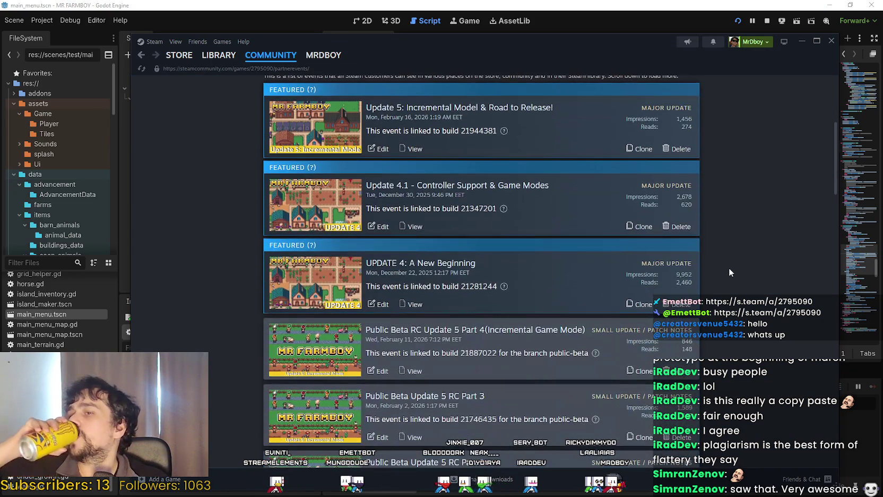
{"action": "scroll", "coordinate": [726, 267], "scroll_direction": "up", "scroll_amount": 1}
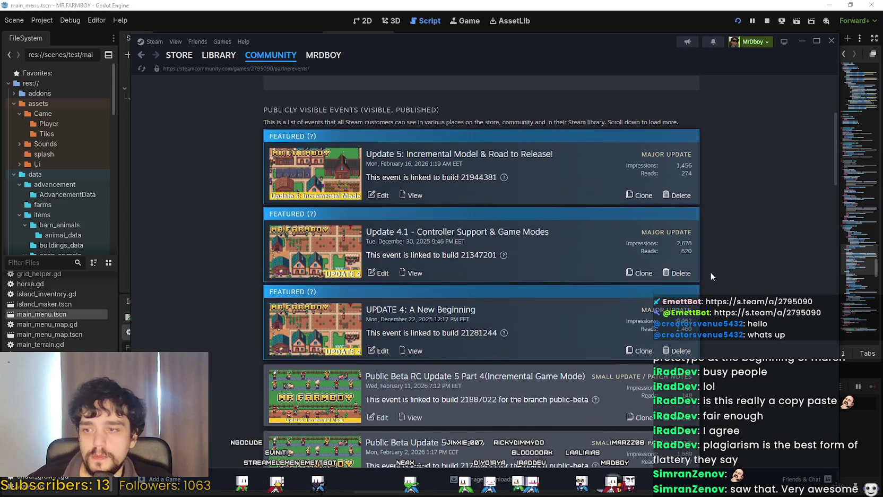
{"action": "scroll", "coordinate": [710, 272], "scroll_direction": "up", "scroll_amount": 4}
Step: Create a new event of type A Game Update > Major Update
{"action": "left_click", "coordinate": [642, 142]}
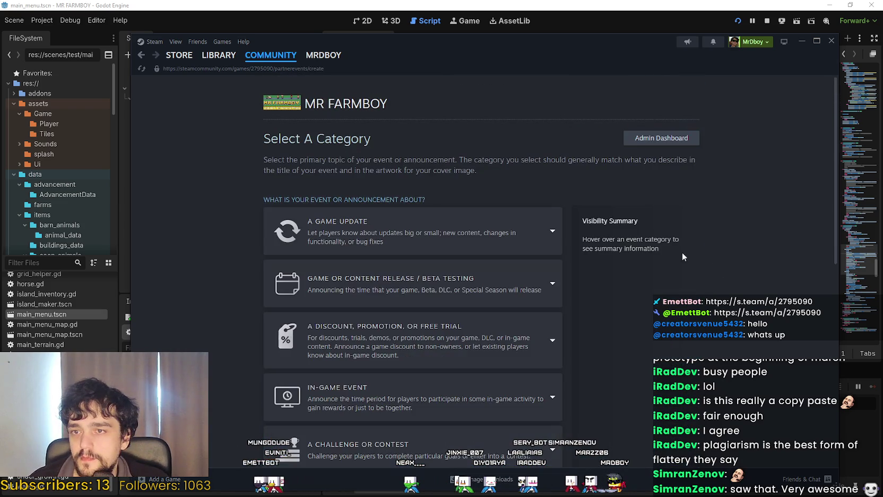
{"action": "left_click", "coordinate": [403, 228]}
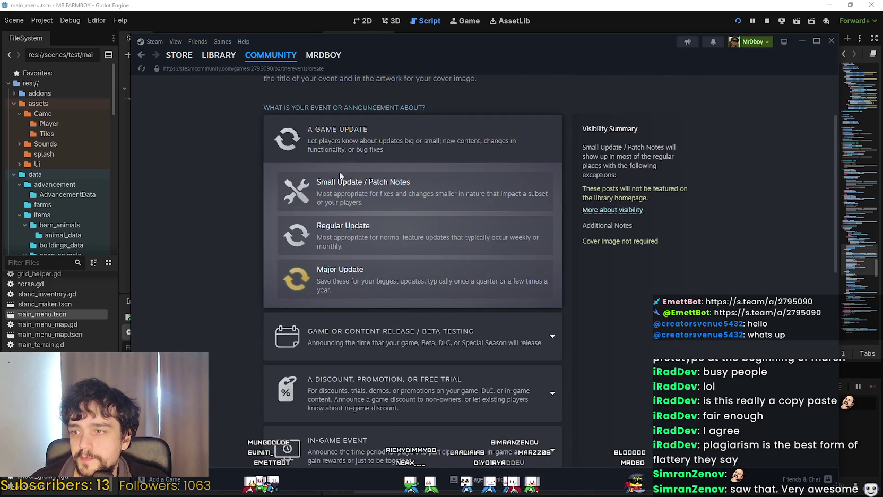
{"action": "left_click", "coordinate": [467, 286]}
{"action": "scroll", "coordinate": [310, 259], "scroll_direction": "up", "scroll_amount": 2}
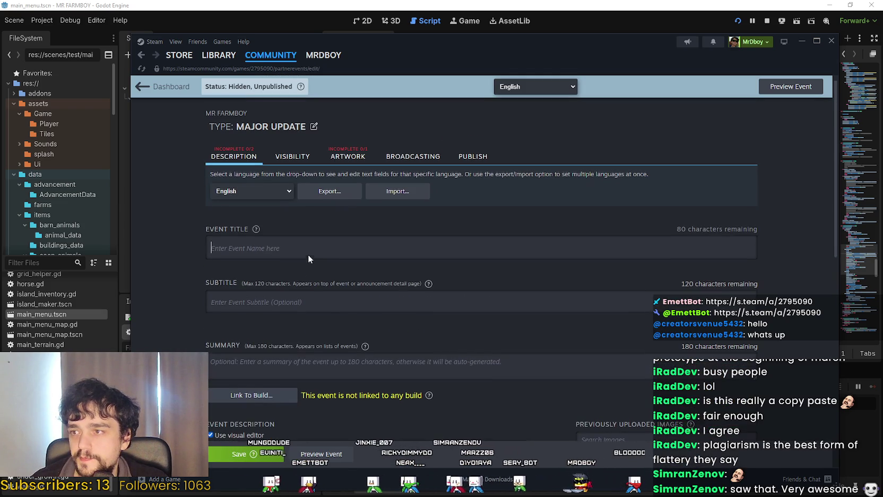
{"action": "key", "text": "alt+Tab"}
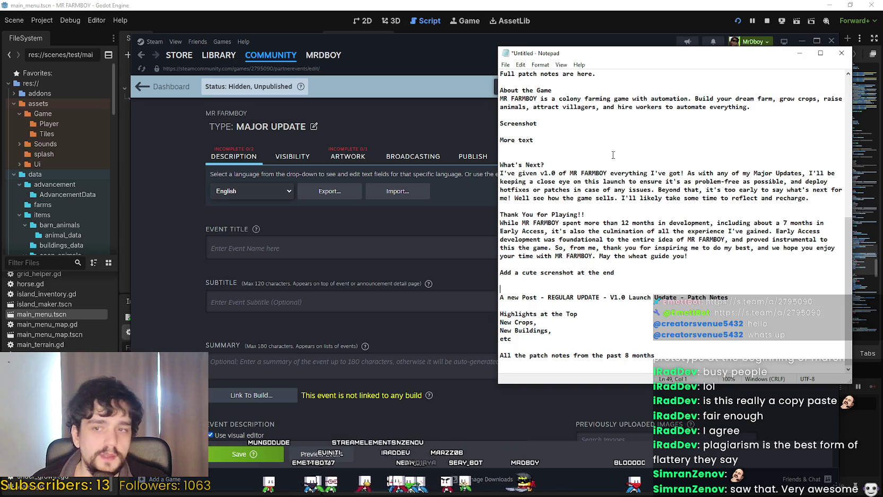
Step: Arrange the Steam event editor and the Notepad draft side by side
{"action": "left_click_drag", "start_coordinate": [578, 57], "coordinate": [578, 122]}
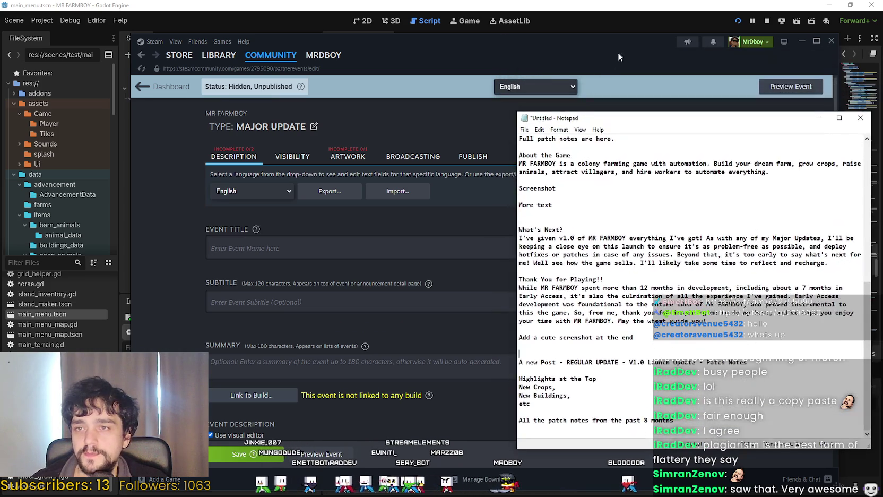
{"action": "left_click_drag", "start_coordinate": [618, 52], "coordinate": [471, 31]}
{"action": "left_click", "coordinate": [780, 229]}
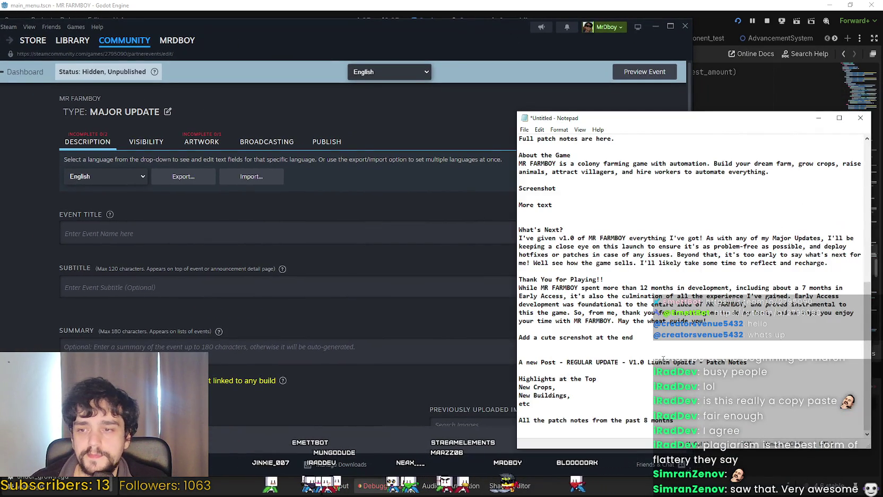
{"action": "scroll", "coordinate": [663, 359], "scroll_direction": "up", "scroll_amount": 10}
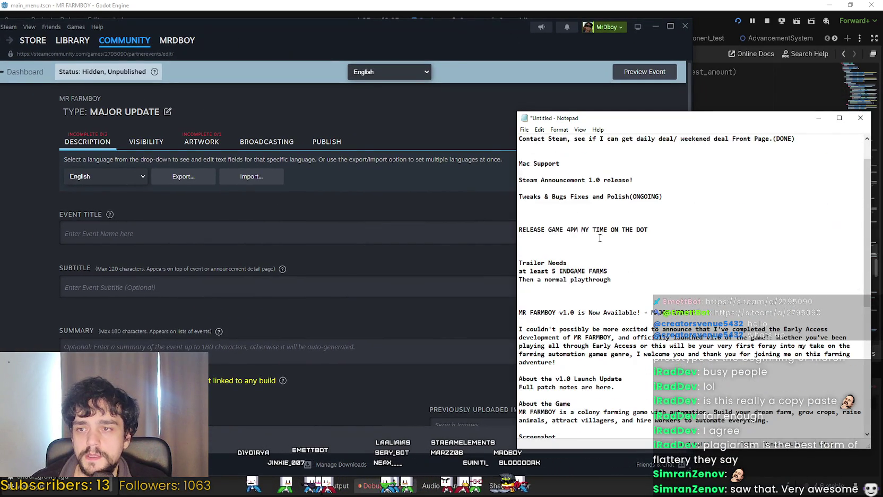
{"action": "scroll", "coordinate": [600, 238], "scroll_direction": "up", "scroll_amount": 1}
{"action": "scroll", "coordinate": [554, 278], "scroll_direction": "down", "scroll_amount": 2}
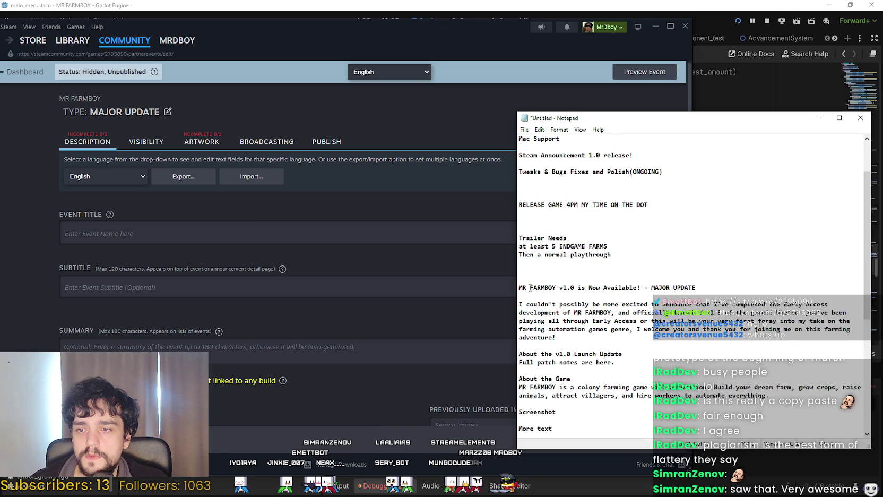
{"action": "left_click", "coordinate": [189, 229]}
{"action": "mouse_move", "coordinate": [749, 111]}
{"action": "left_mouse_down"}
{"action": "mouse_move", "coordinate": [572, 108]}
{"action": "mouse_move", "coordinate": [603, 124]}
{"action": "mouse_move", "coordinate": [703, 103]}
{"action": "left_mouse_up"}
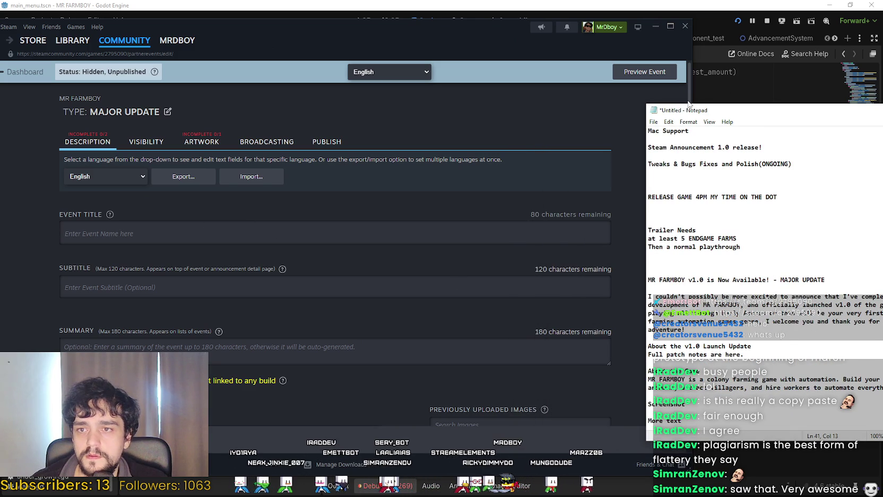
{"action": "left_click_drag", "start_coordinate": [599, 105], "coordinate": [503, 136]}
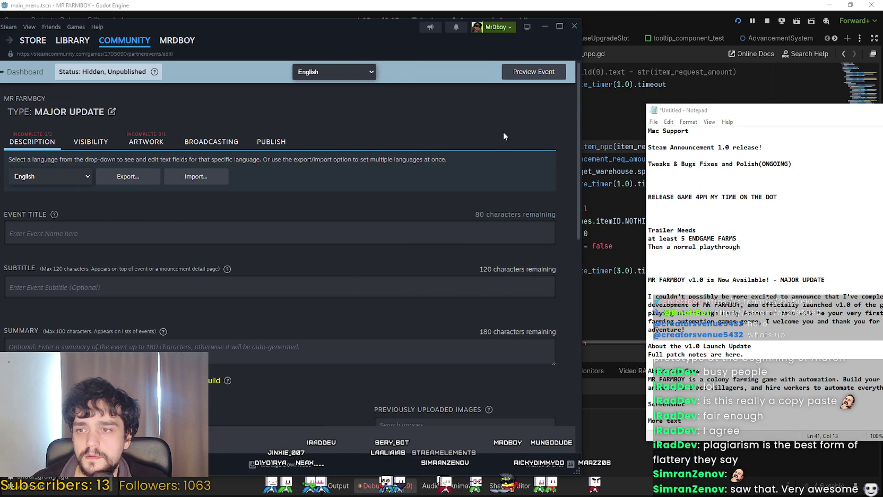
Step: Enter the event title 'MR FARMBOY v1.0 is Now Available!'
{"action": "left_click", "coordinate": [110, 232]}
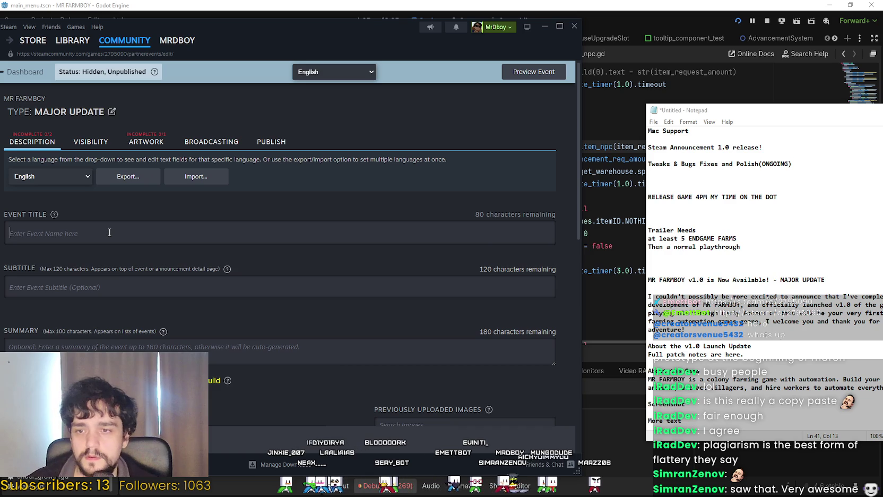
{"action": "type", "text": "MR FARMBOY"}
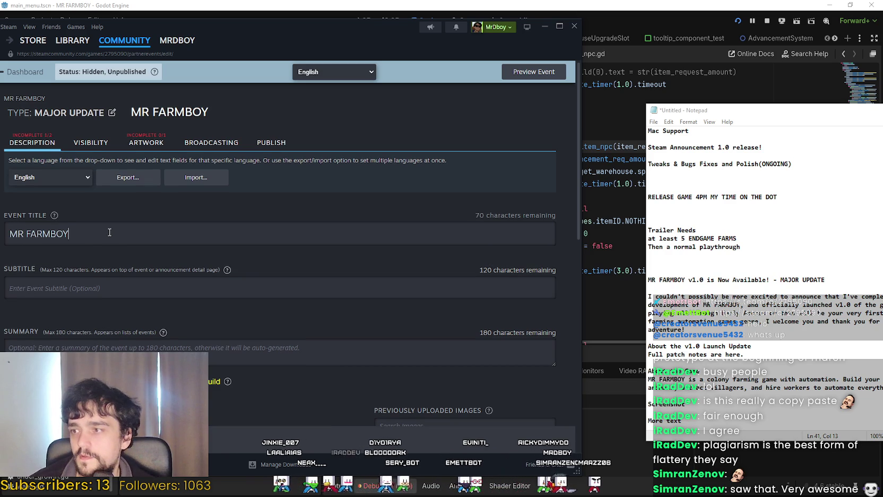
{"action": "type", "text": " v.1"}
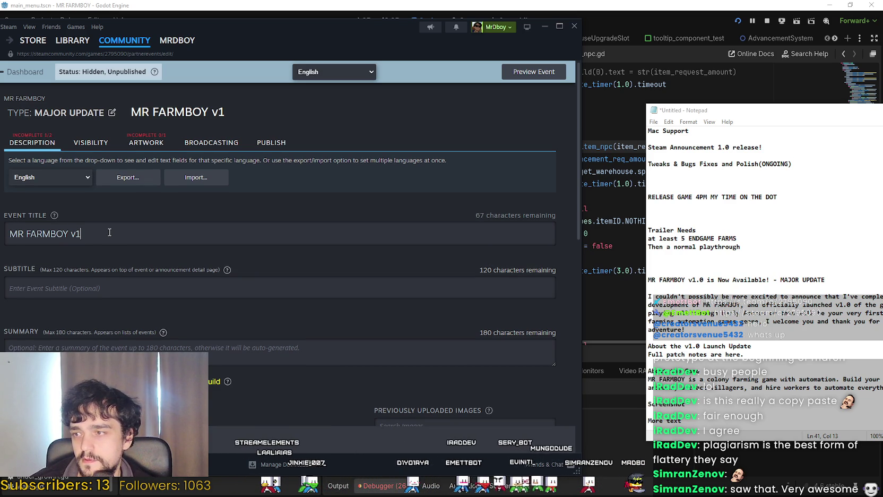
{"action": "type", "text": "0 i"}
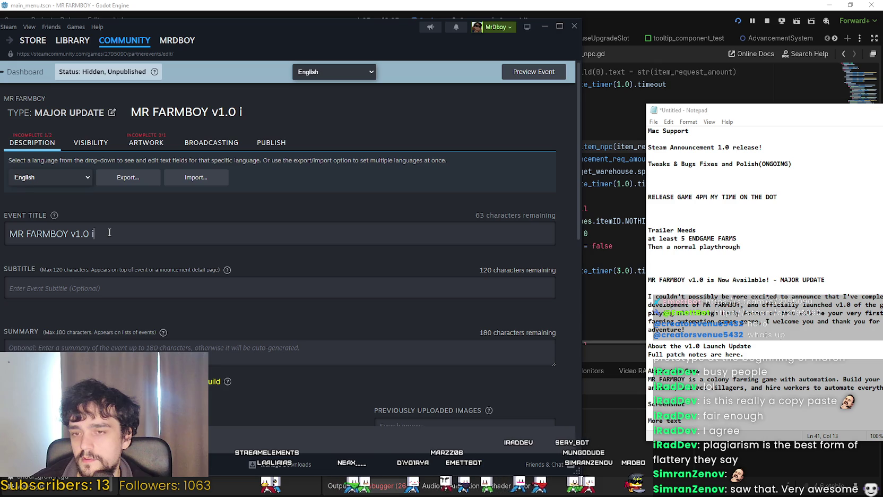
{"action": "type", "text": "s Now Ava"}
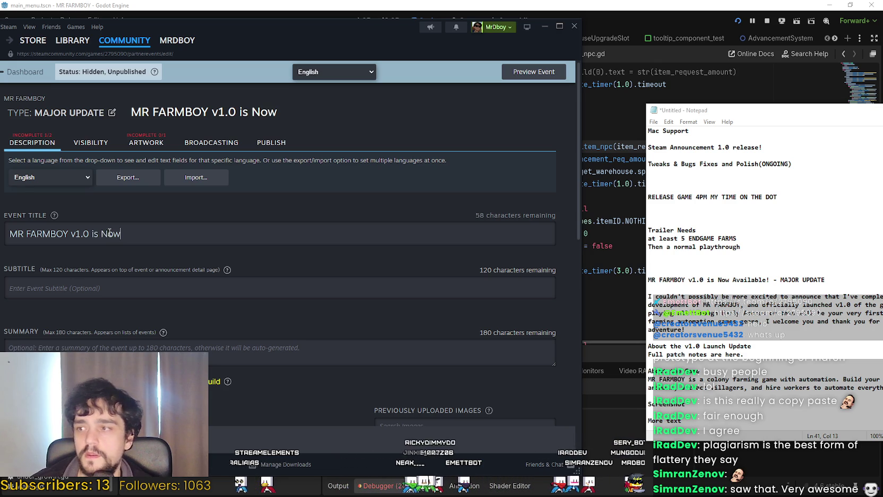
{"action": "key", "text": "BackSpace"}
{"action": "key", "text": "BackSpace"}
{"action": "key", "text": "BackSpace"}
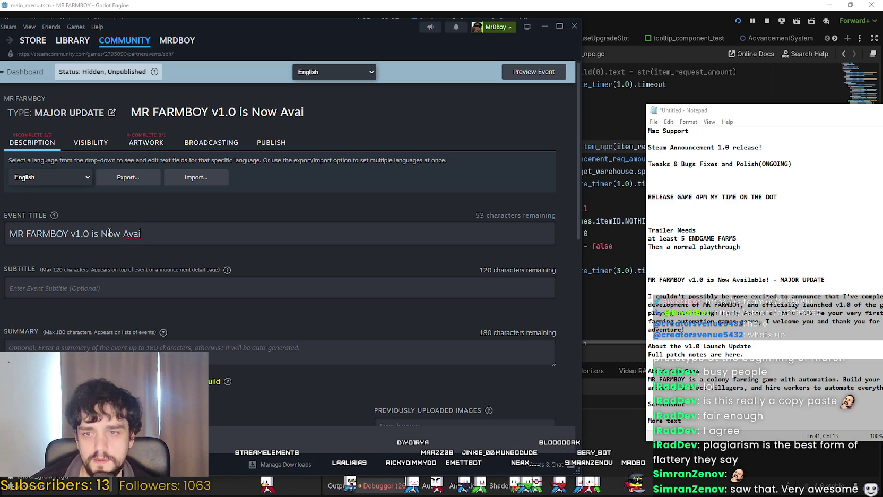
{"action": "type", "text": "lable!"}
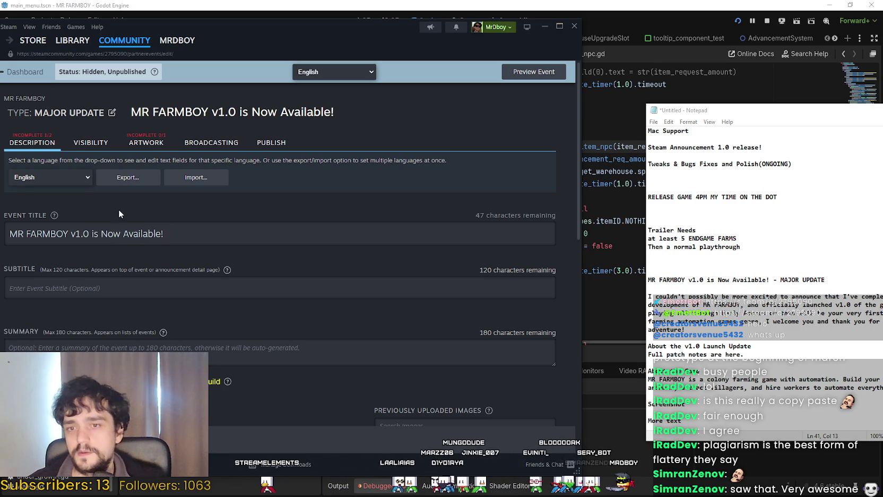
{"action": "mouse_move", "coordinate": [257, 41]}
{"action": "left_mouse_down"}
{"action": "mouse_move", "coordinate": [391, 48]}
{"action": "mouse_move", "coordinate": [306, 33]}
{"action": "left_mouse_up"}
{"action": "scroll", "coordinate": [117, 291], "scroll_direction": "down", "scroll_amount": 2}
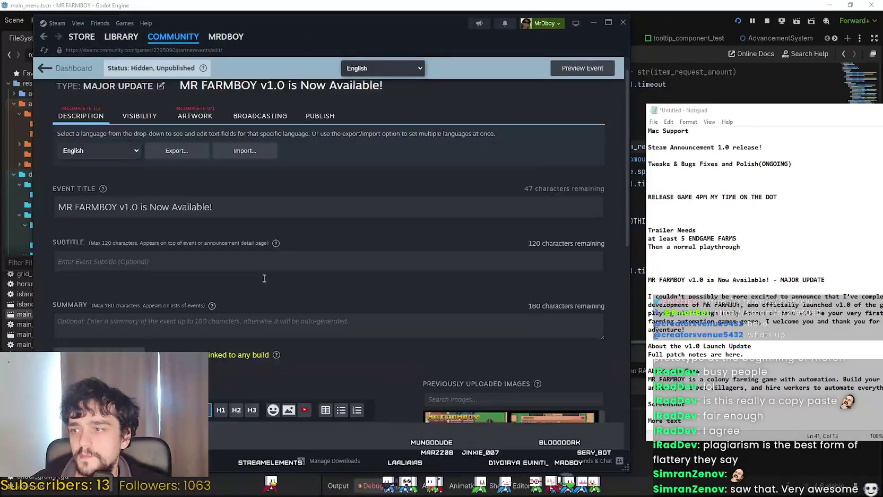
{"action": "scroll", "coordinate": [116, 291], "scroll_direction": "down", "scroll_amount": 3}
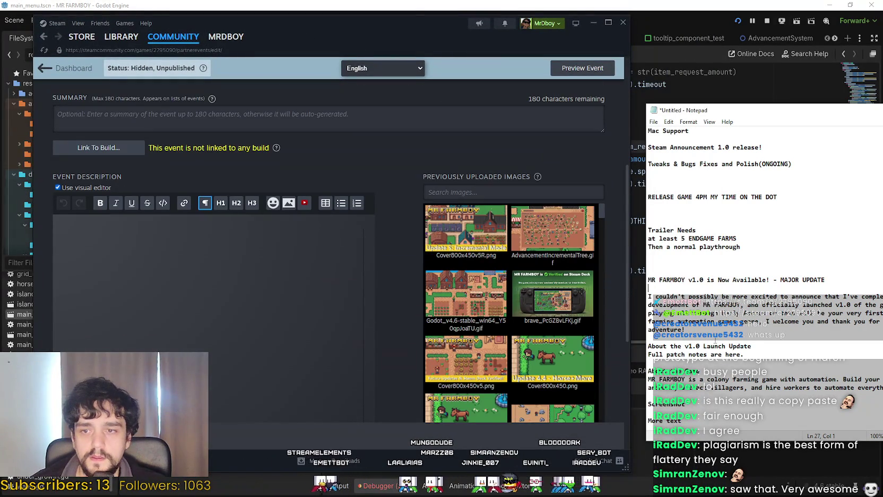
Step: Paste the draft's opening paragraph into the Event Description, remove the blank line, and save
{"action": "left_click", "coordinate": [711, 352]}
{"action": "left_click_drag", "start_coordinate": [690, 110], "coordinate": [618, 88]}
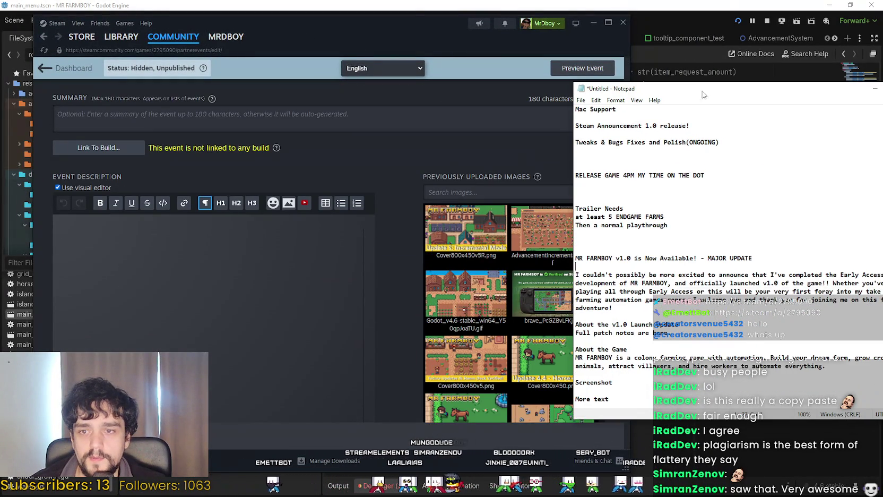
{"action": "left_click_drag", "start_coordinate": [614, 303], "coordinate": [576, 275]}
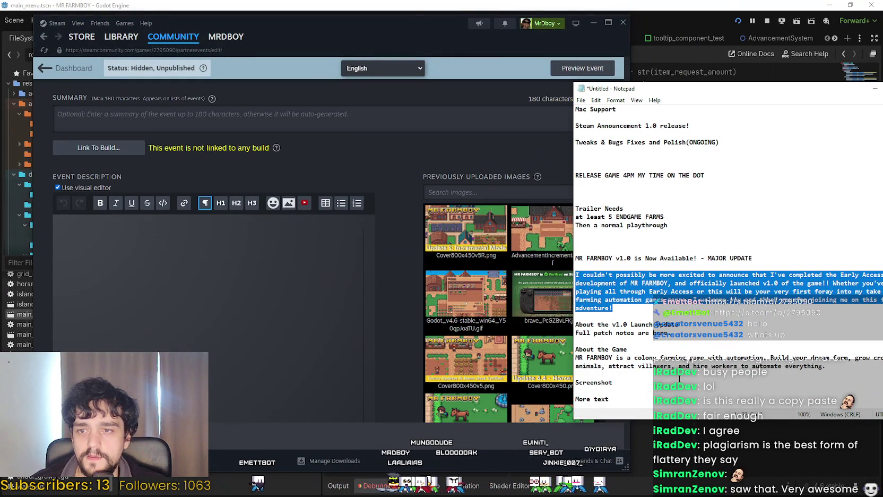
{"action": "left_click", "coordinate": [93, 259]}
{"action": "type", "text": "I couldn't possibly be more excited to announce that I've completed the Early Access development of MR FARMBOY, and officially launched v1.0 of the game!! Whether you've been playing all through Early Access or this will be your very first foray into my take on the farming automation games genre, I welcome you and thank you for joining me on this farming adventure!"}
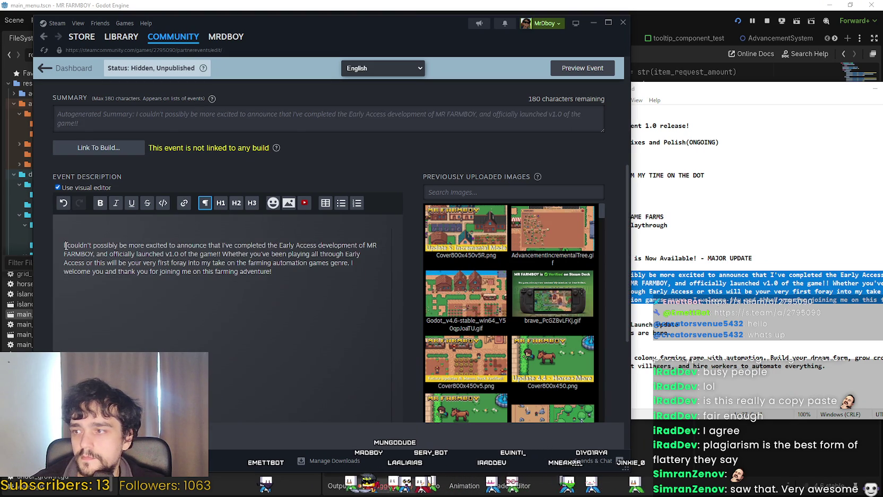
{"action": "key", "text": "BackSpace"}
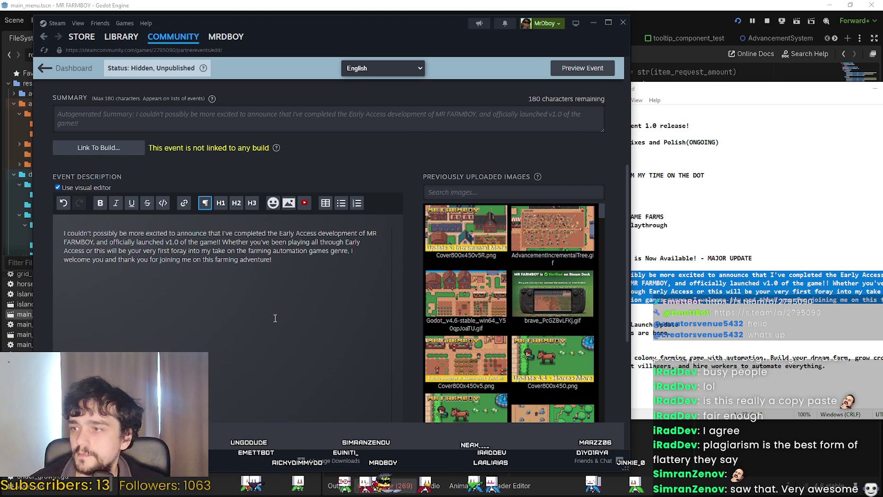
{"action": "key", "text": "ctrl+s"}
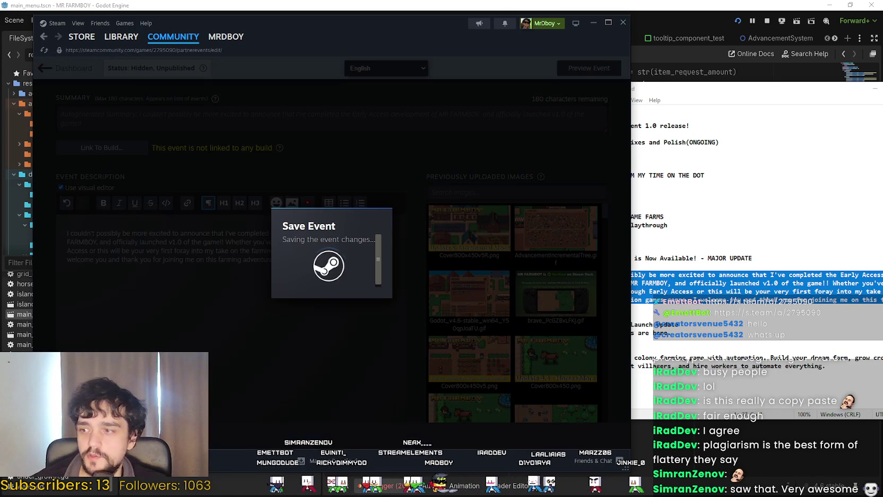
Step: Preview the saved MR FARMBOY event, then put the caret back in its description
{"action": "left_click", "coordinate": [359, 276]}
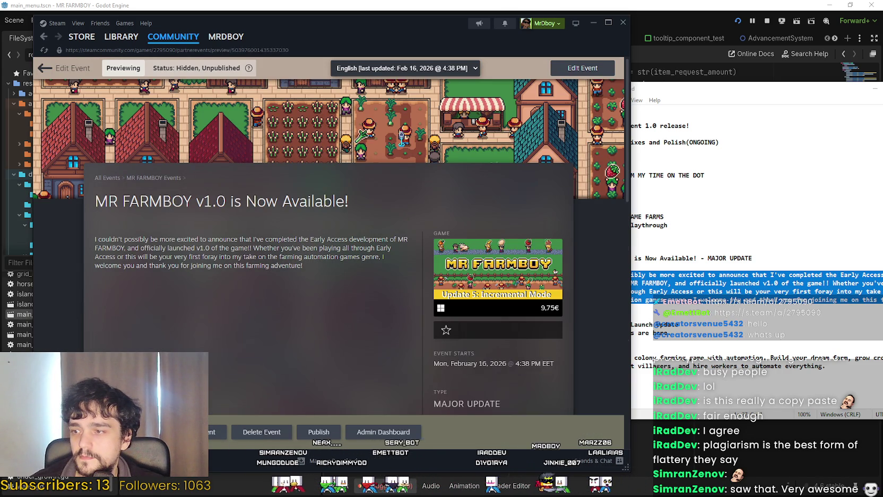
{"action": "scroll", "coordinate": [226, 310], "scroll_direction": "down", "scroll_amount": 5}
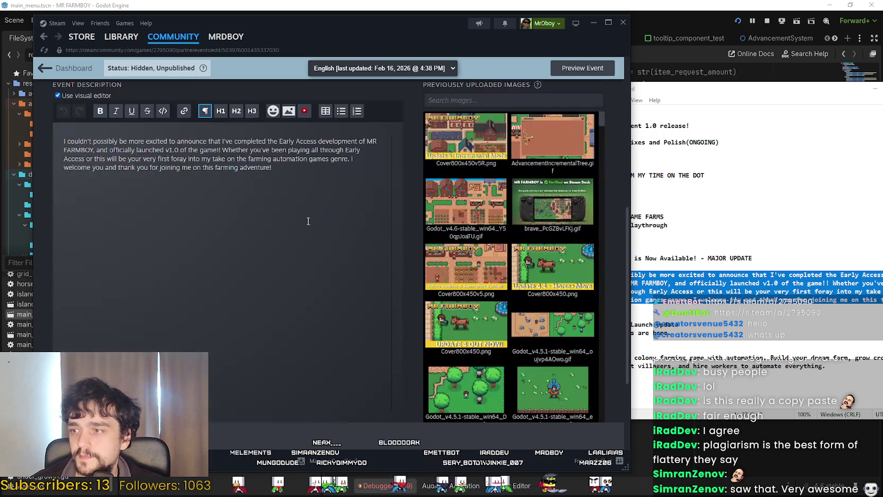
{"action": "left_click", "coordinate": [316, 231]}
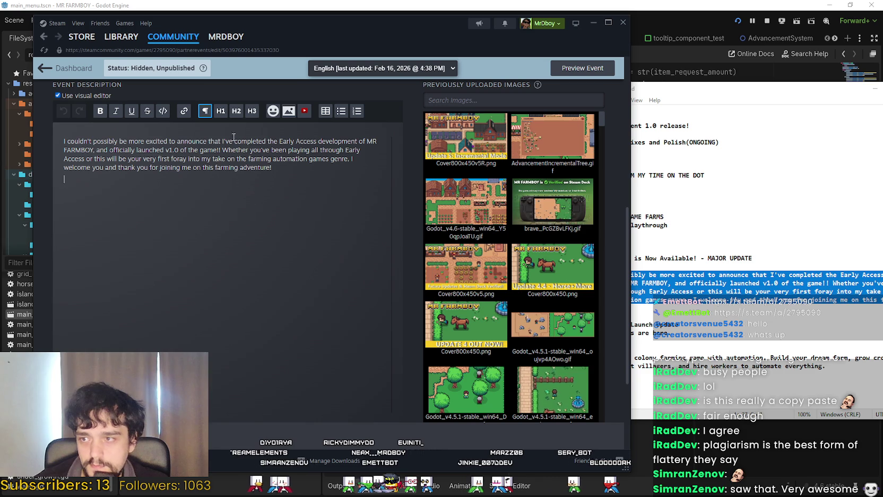
Step: Break the description before "Whether you've been playing" and delete the stray empty line
{"action": "left_click", "coordinate": [221, 149]}
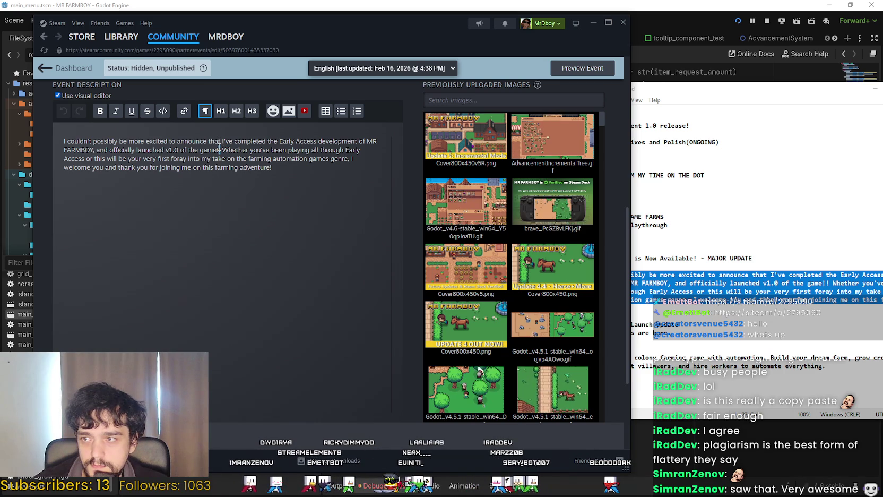
{"action": "key", "text": "Return"}
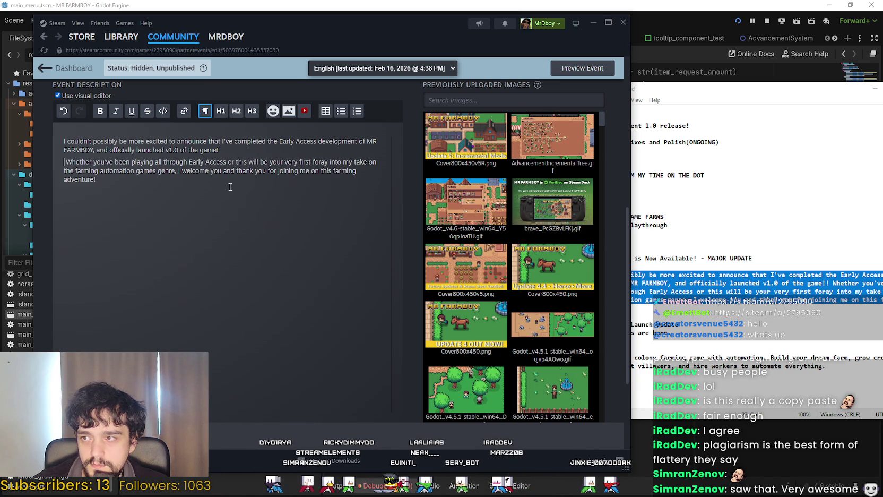
{"action": "key", "text": "BackSpace"}
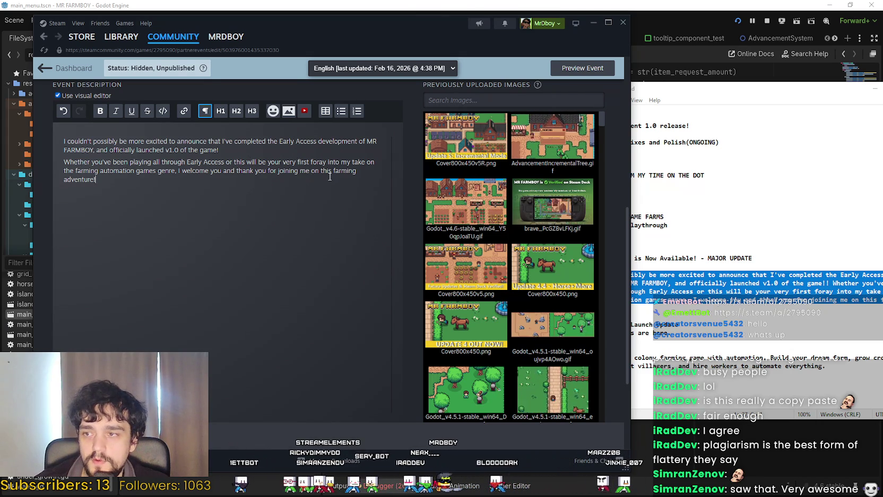
{"action": "double_click", "coordinate": [318, 163]}
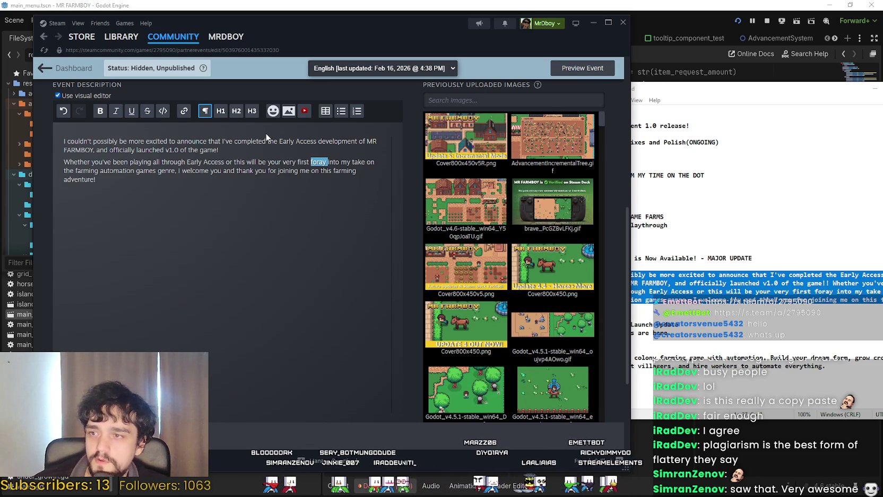
{"action": "left_click", "coordinate": [247, 187]}
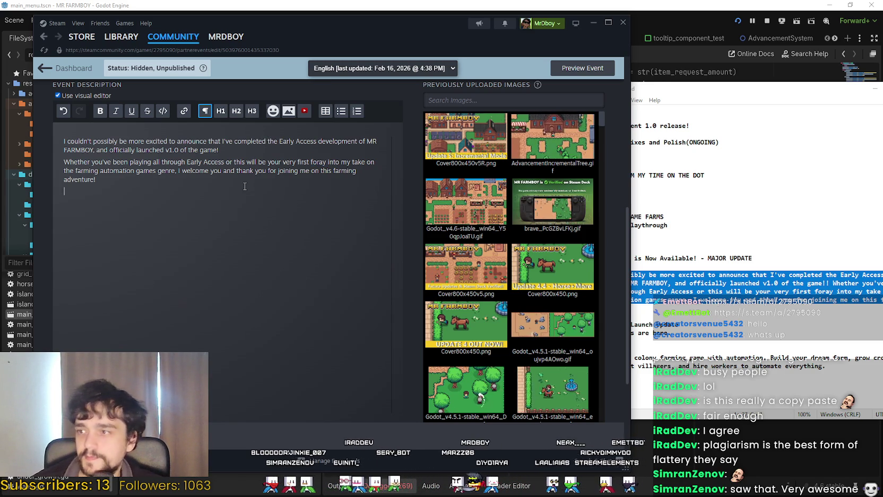
Step: Paste the About the v1.0 Launch Update lines from the Notepad draft below the opening paragraph
{"action": "left_click", "coordinate": [685, 306]}
{"action": "scroll", "coordinate": [684, 306], "scroll_direction": "down", "scroll_amount": 1}
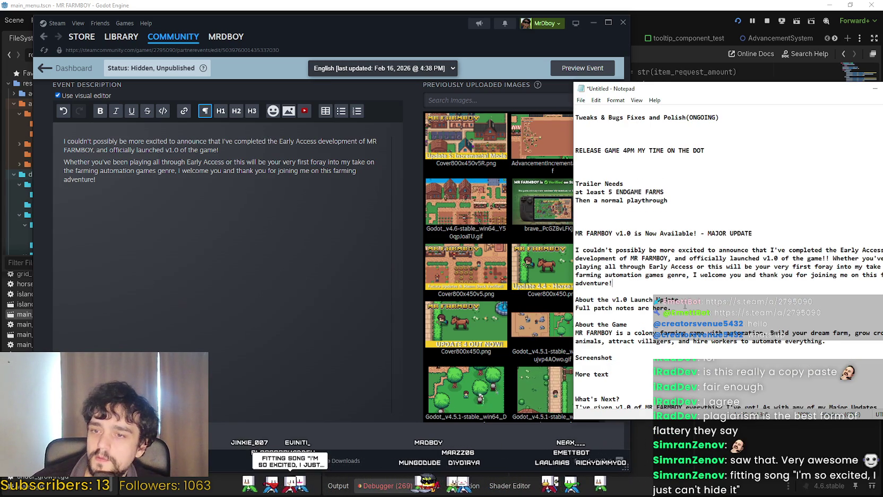
{"action": "left_click_drag", "start_coordinate": [698, 304], "coordinate": [543, 282]}
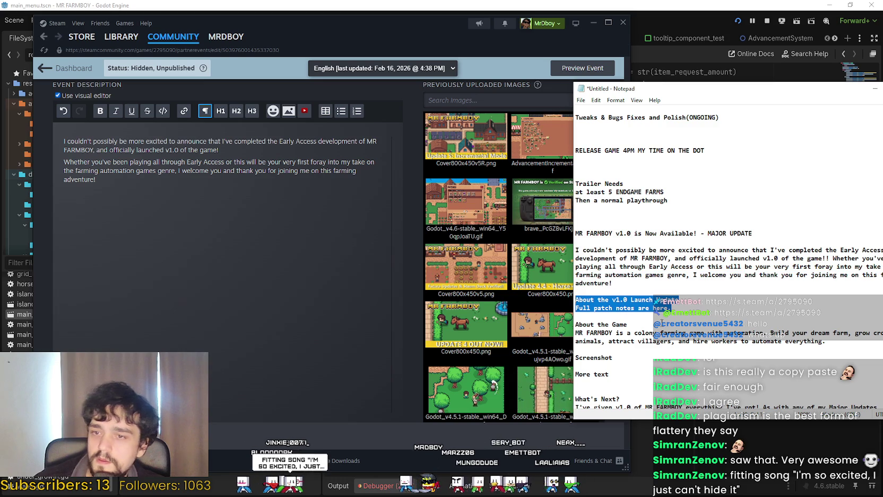
{"action": "left_click", "coordinate": [728, 310]}
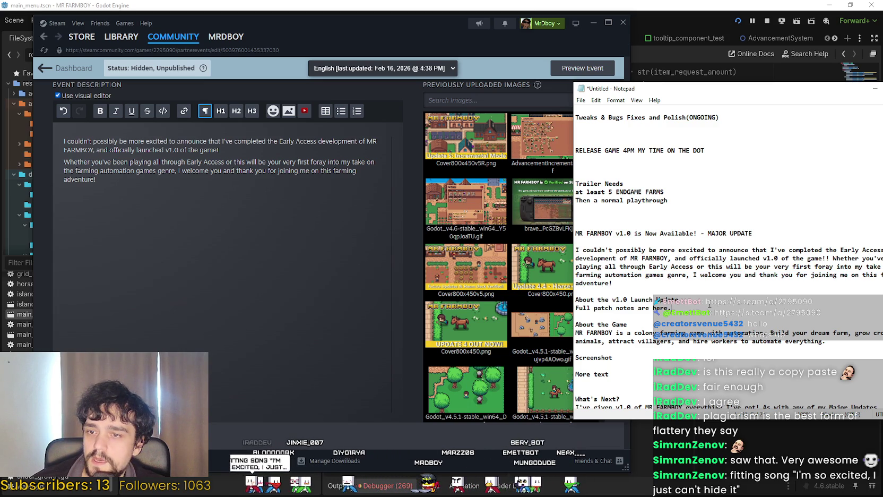
{"action": "left_click_drag", "start_coordinate": [709, 305], "coordinate": [561, 294]}
{"action": "key", "text": "ctrl+c"}
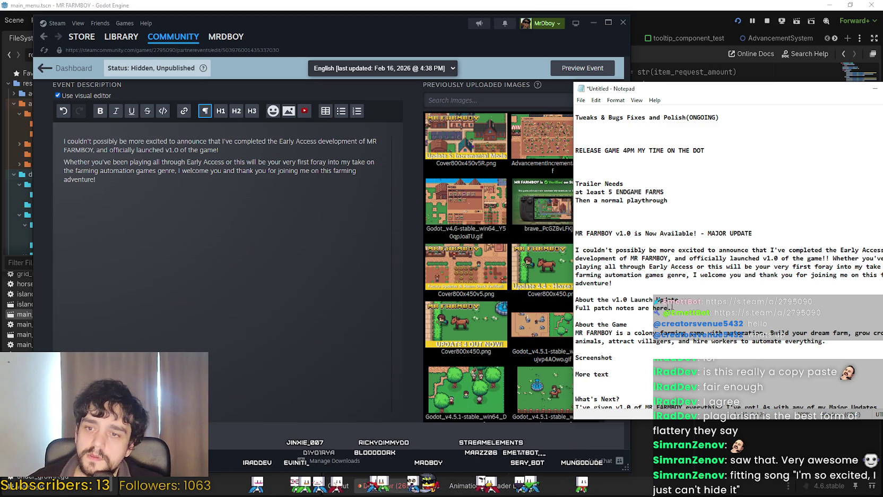
{"action": "left_click", "coordinate": [109, 198]}
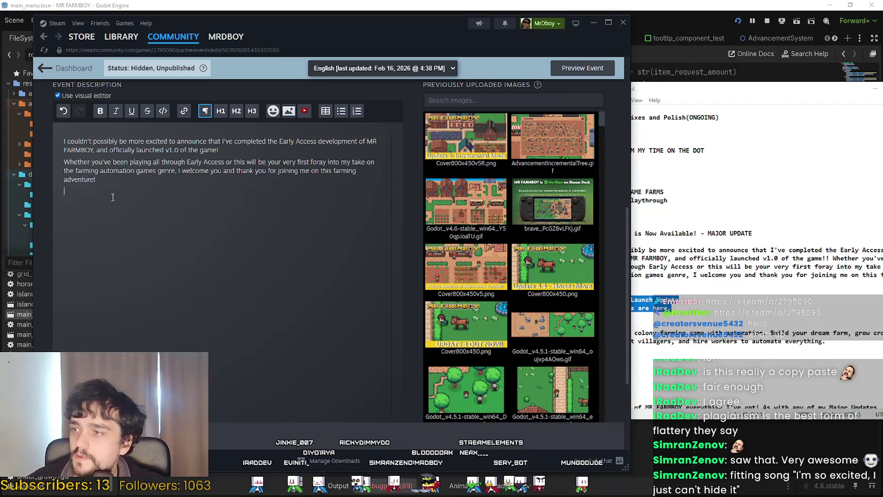
{"action": "key", "text": "ctrl+v"}
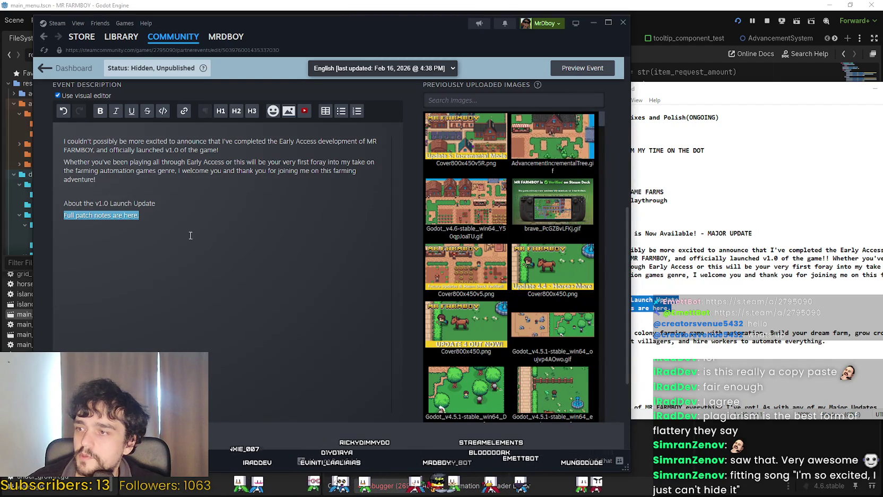
Step: Try a blank line under the Update heading, then restore the original spacing
{"action": "left_click", "coordinate": [167, 197]}
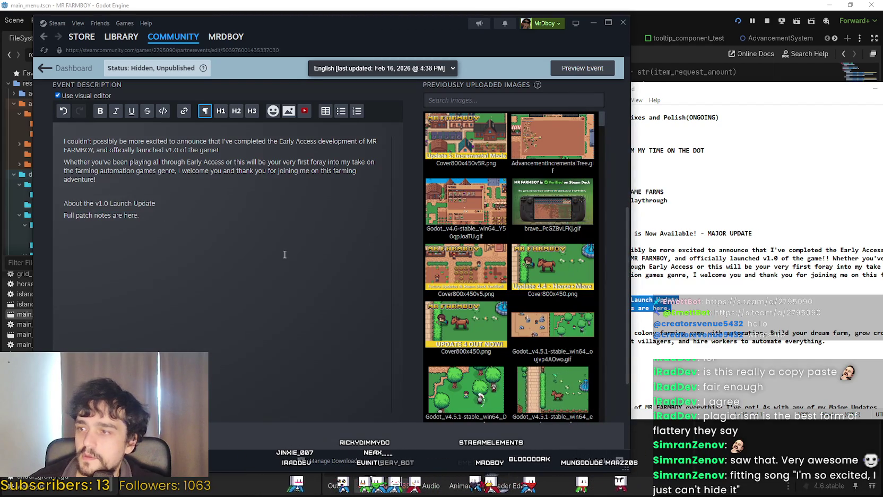
{"action": "key", "text": "Return"}
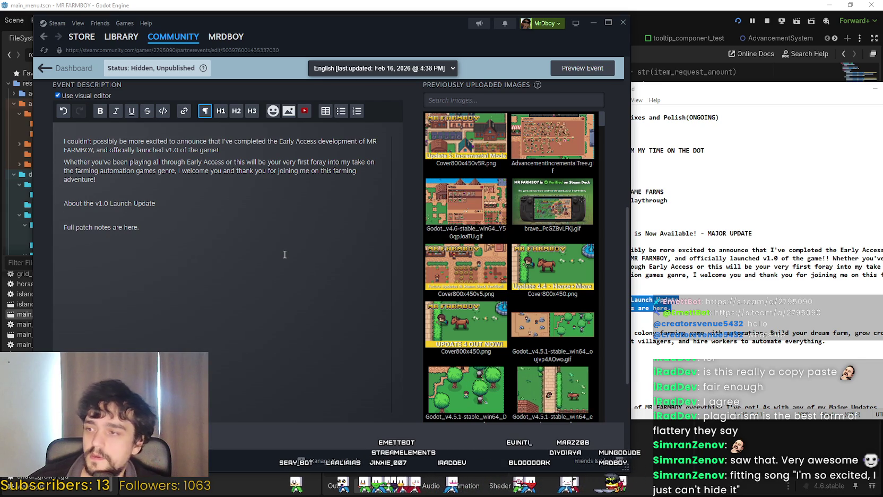
{"action": "key", "text": "BackSpace"}
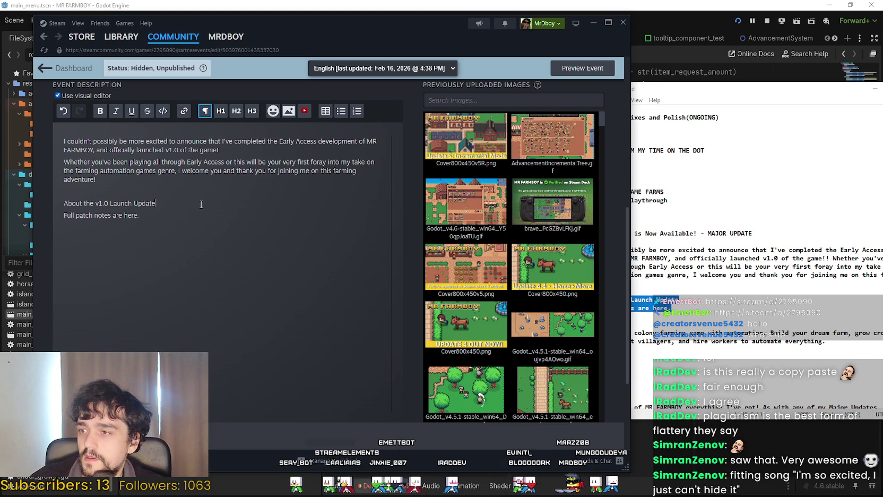
{"action": "key", "text": "Return"}
{"action": "key", "text": "BackSpace"}
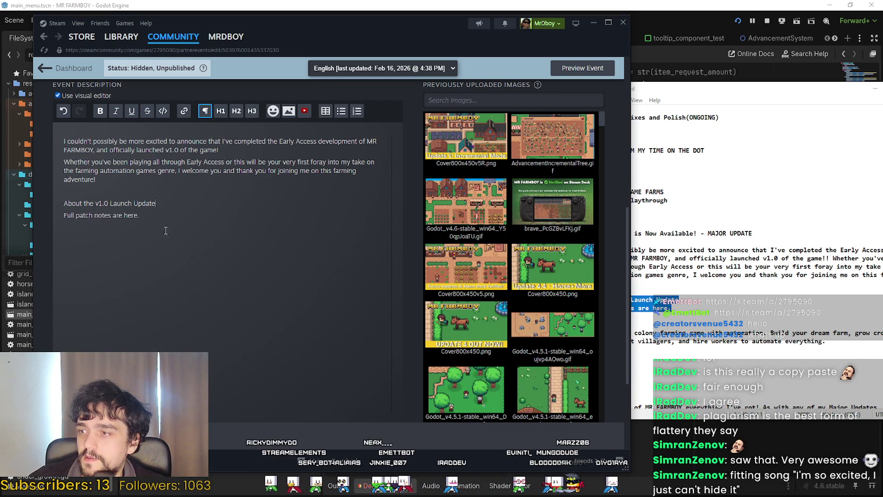
{"action": "triple_click", "coordinate": [189, 222]}
{"action": "left_click", "coordinate": [190, 222]}
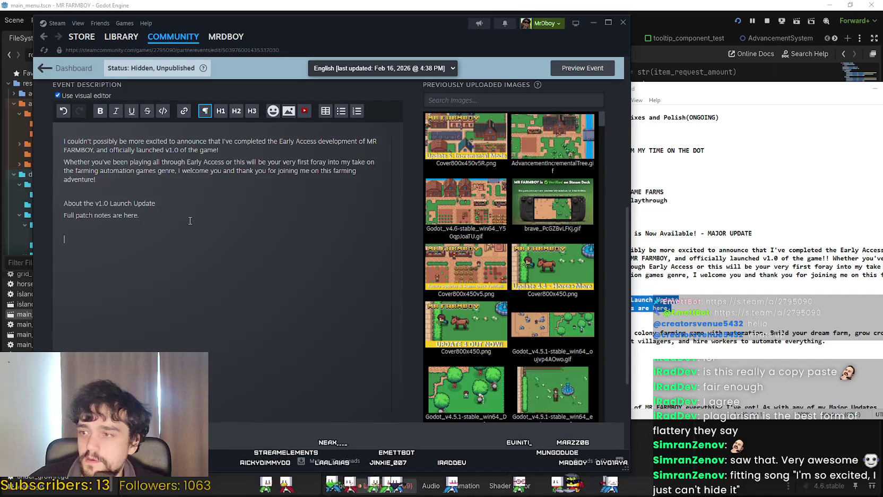
Step: Copy the About the Game paragraph from the draft and paste it below the patch notes line
{"action": "scroll", "coordinate": [679, 274], "scroll_direction": "down", "scroll_amount": 1}
{"action": "left_click", "coordinate": [679, 274]}
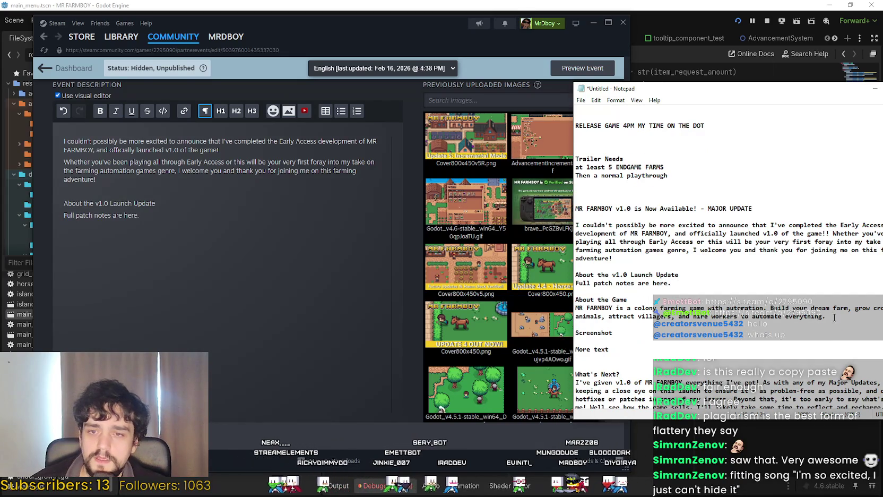
{"action": "left_click_drag", "start_coordinate": [834, 317], "coordinate": [594, 299]}
{"action": "key", "text": "ctrl+c"}
{"action": "left_click", "coordinate": [122, 237]}
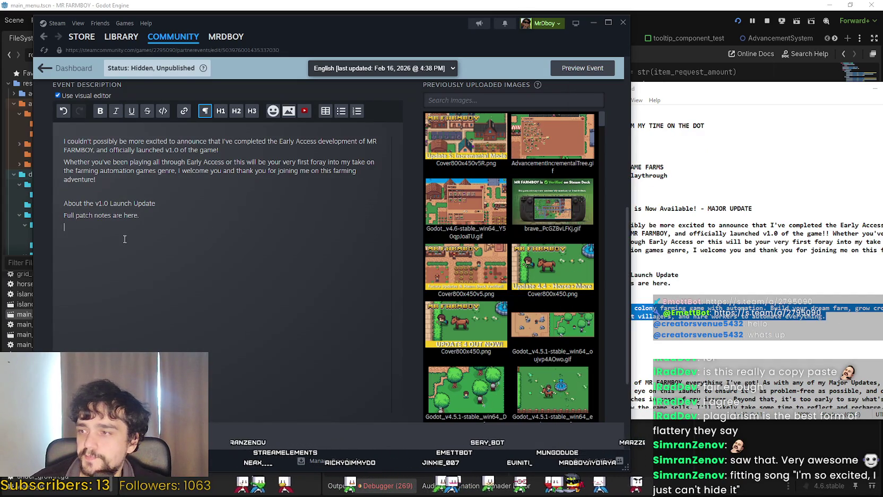
{"action": "key", "text": "ctrl+v"}
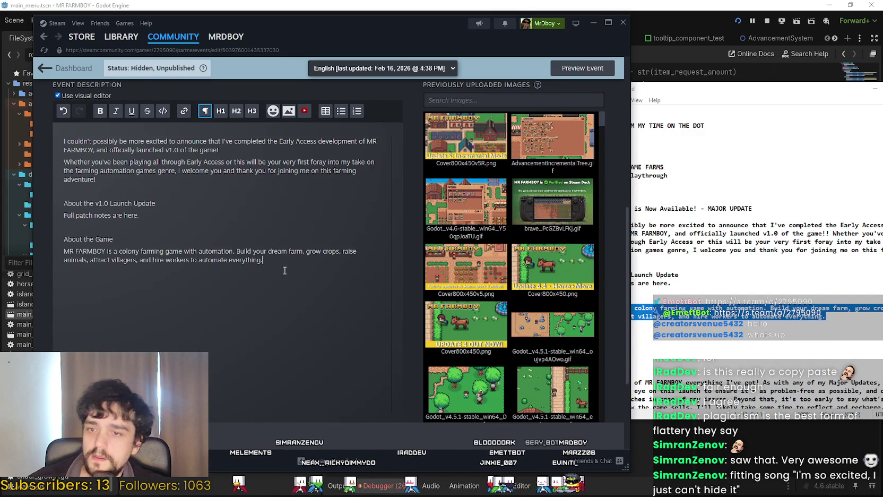
{"action": "key", "text": "alt+Tab"}
{"action": "left_click_drag", "start_coordinate": [612, 332], "coordinate": [585, 332]}
{"action": "left_click", "coordinate": [136, 269]}
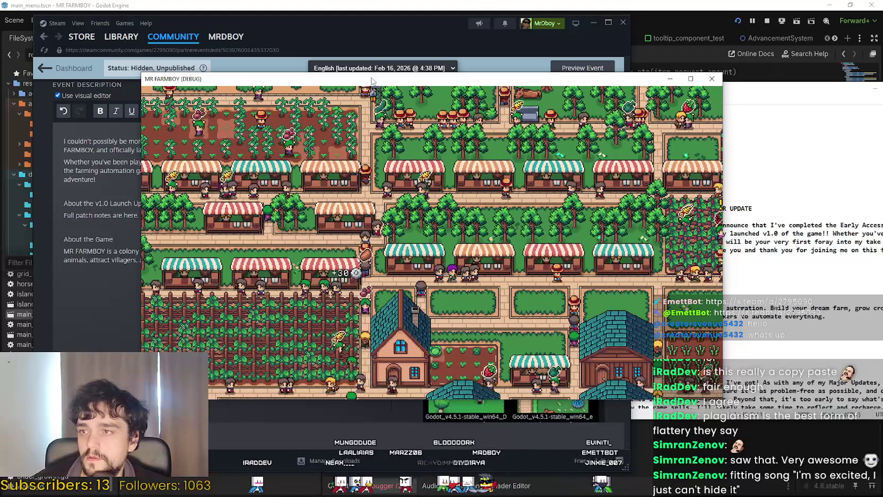
Step: Close the MR FARMBOY (DEBUG) window and rerun the project from the Godot editor with F5
{"action": "scroll", "coordinate": [562, 207], "scroll_direction": "down", "scroll_amount": 5}
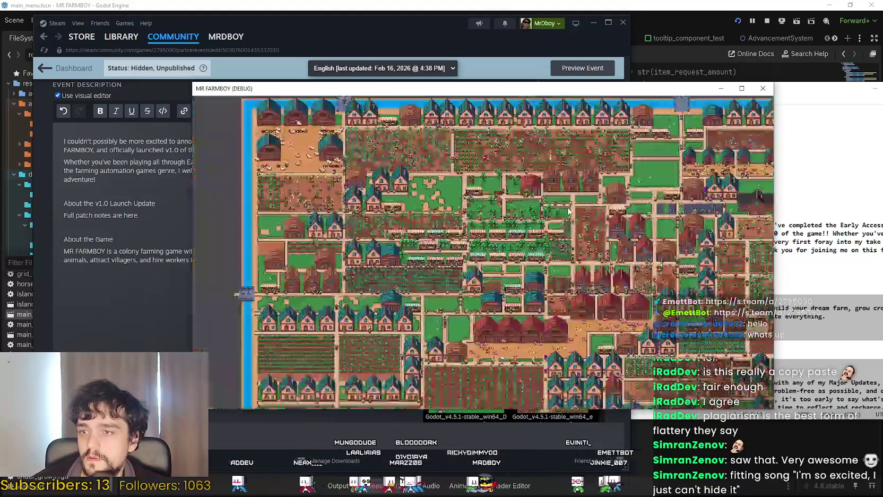
{"action": "scroll", "coordinate": [568, 210], "scroll_direction": "up", "scroll_amount": 5}
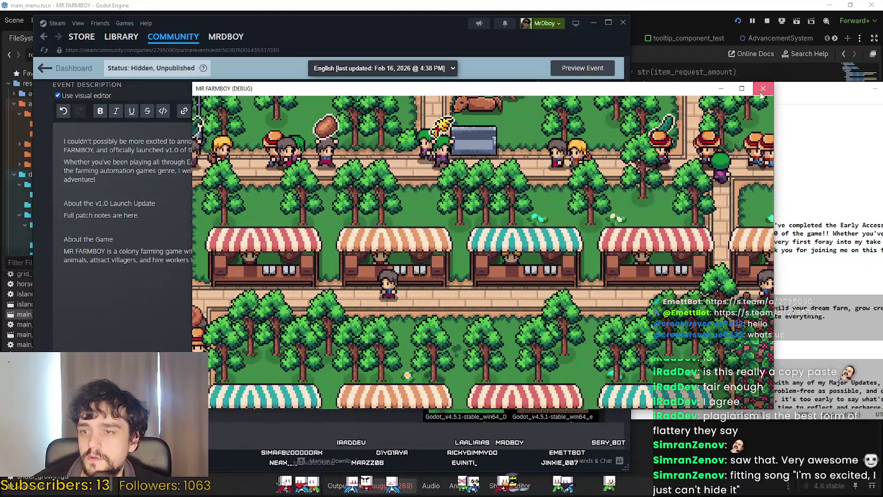
{"action": "left_click", "coordinate": [739, 23]}
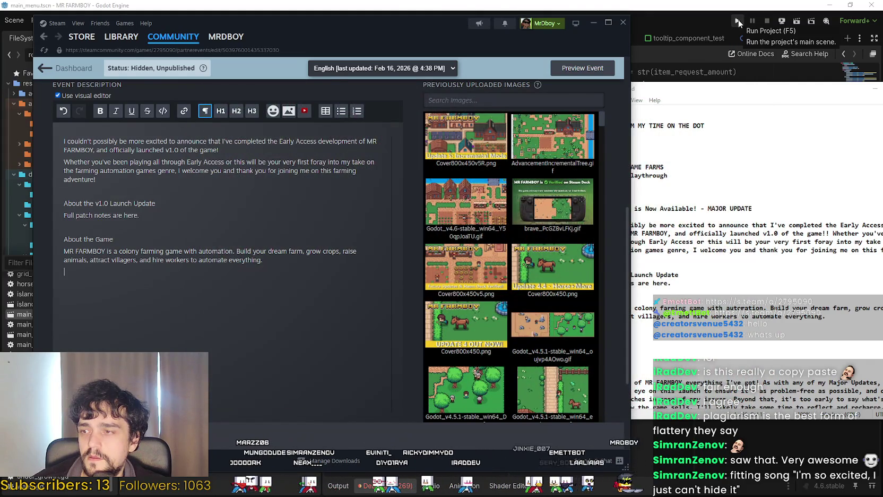
{"action": "left_click", "coordinate": [698, 25]}
{"action": "key", "text": "F5"}
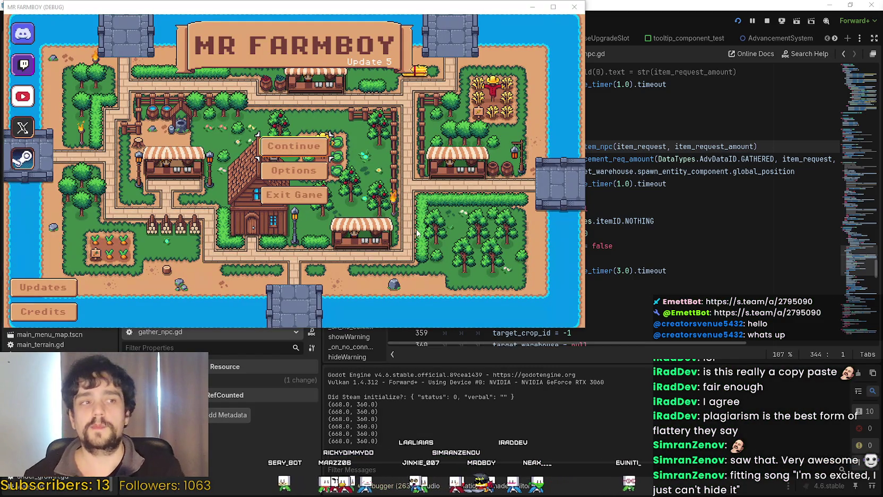
Step: Load Save 3 (Incremental) via Continue, then return to Steam and cancel the Leave site? prompt
{"action": "left_click", "coordinate": [281, 147]}
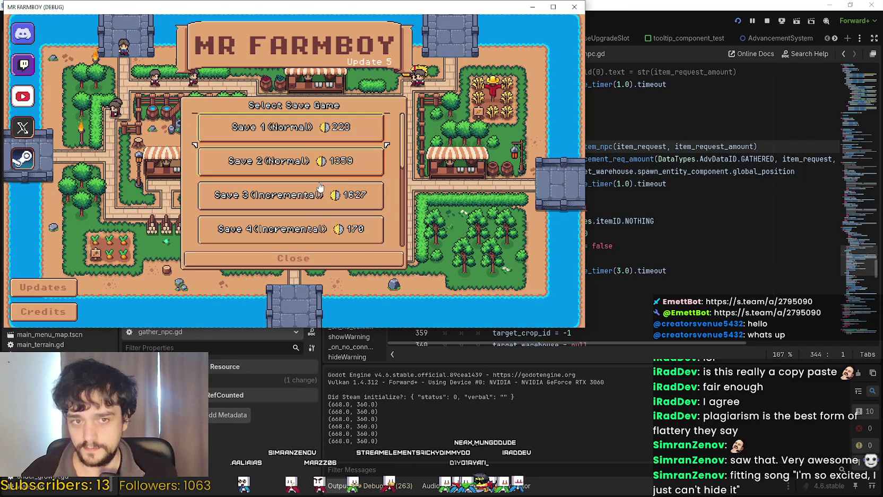
{"action": "scroll", "coordinate": [334, 194], "scroll_direction": "down", "scroll_amount": 3}
{"action": "scroll", "coordinate": [313, 164], "scroll_direction": "up", "scroll_amount": 3}
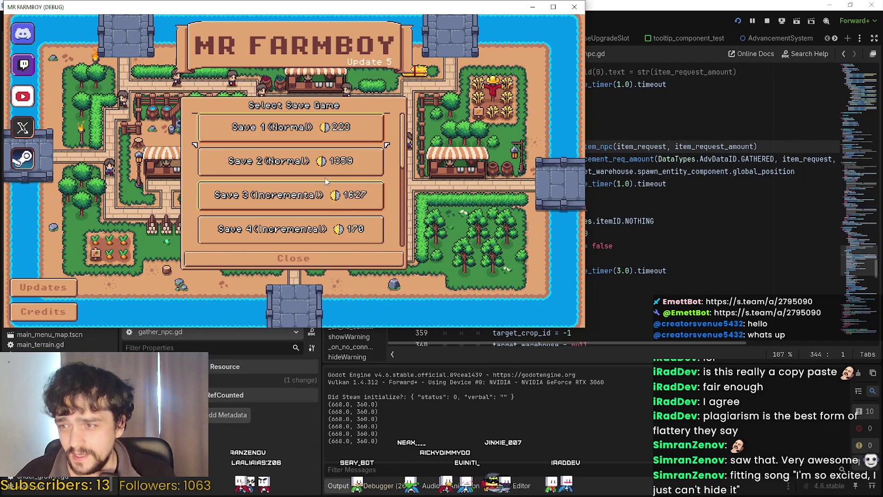
{"action": "left_click", "coordinate": [291, 195]}
{"action": "left_click", "coordinate": [255, 200]}
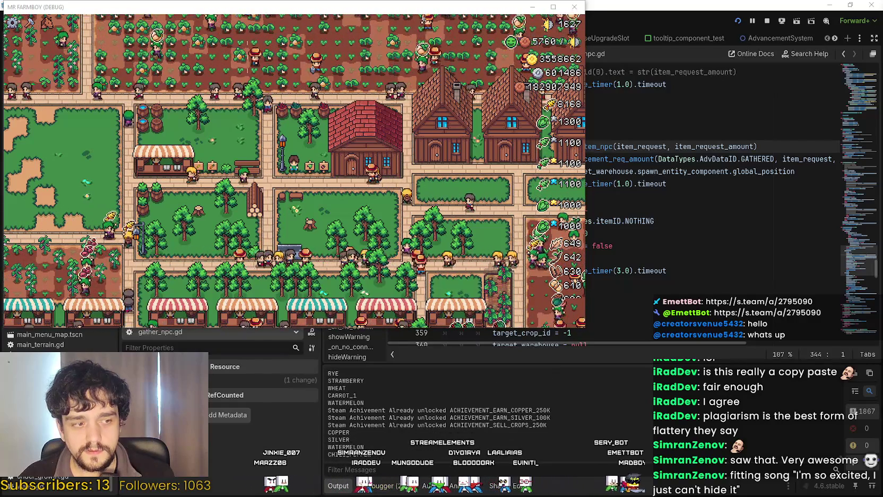
{"action": "key", "text": "alt+Tab"}
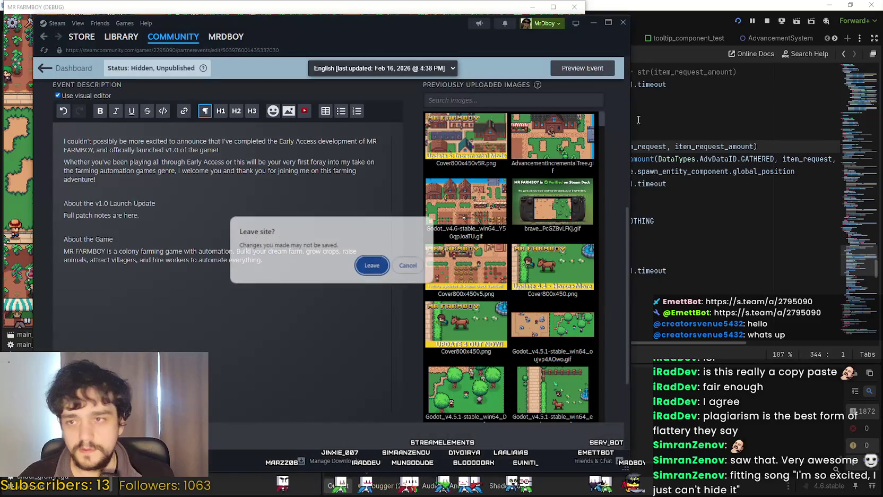
{"action": "left_click", "coordinate": [404, 266]}
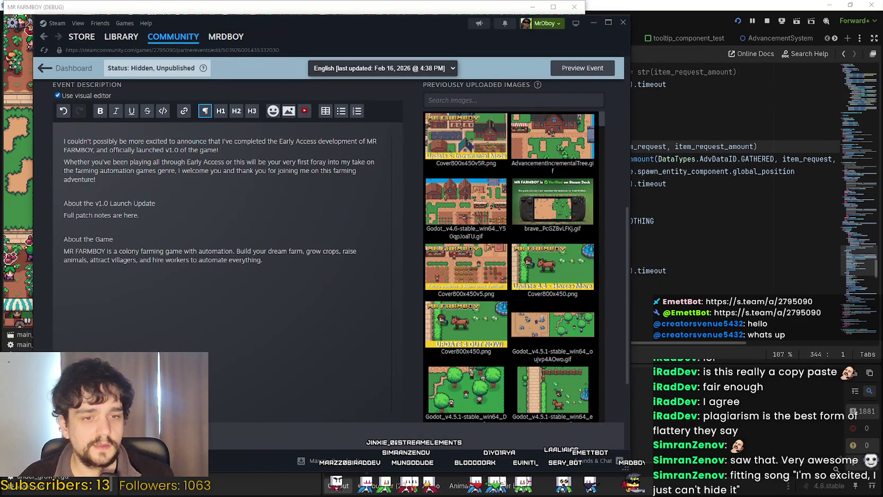
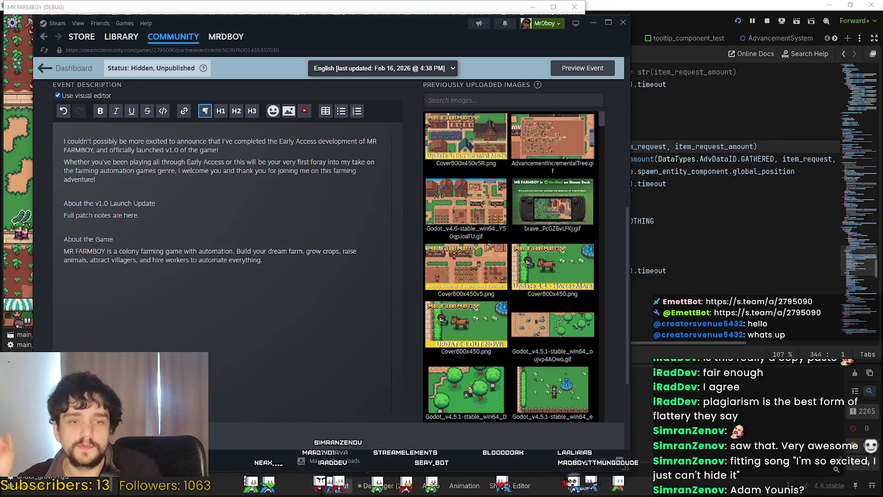
Step: Move the Steam window aside and maximize the MR FARMBOY game window in front
{"action": "left_click_drag", "start_coordinate": [358, 25], "coordinate": [525, 38]}
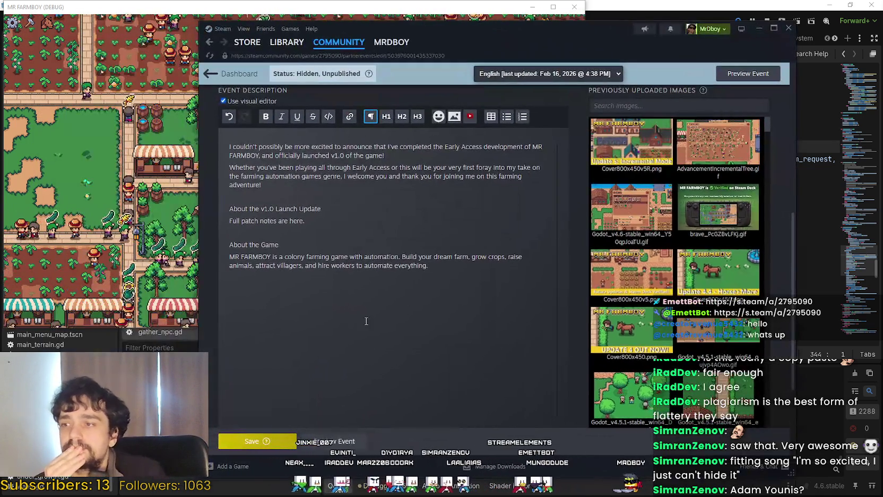
{"action": "left_click", "coordinate": [37, 210]}
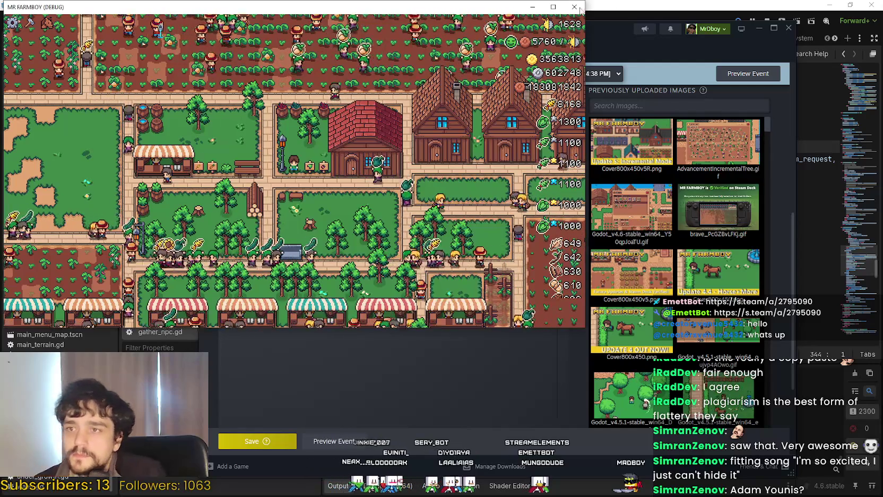
{"action": "key", "text": "super+Up"}
Step: Ride the horse right and up past the houses into the chicken yard, adjusting the zoom
{"action": "key", "text": "d"}
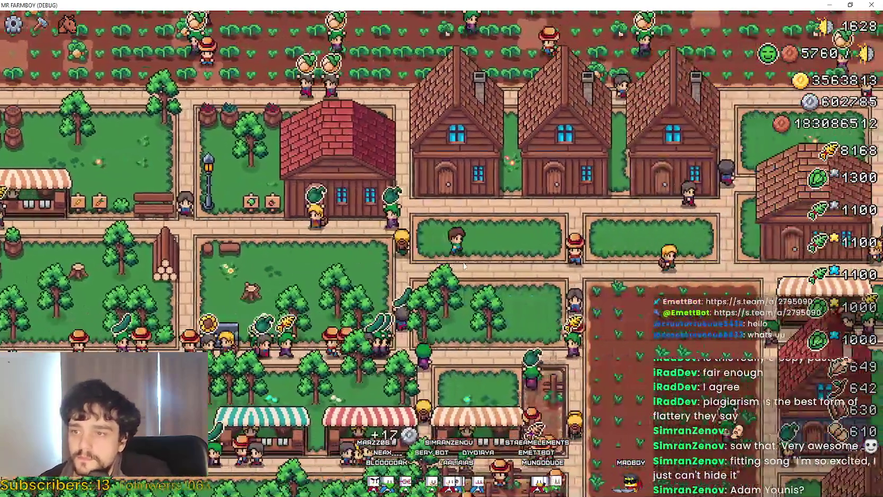
{"action": "key", "text": "w"}
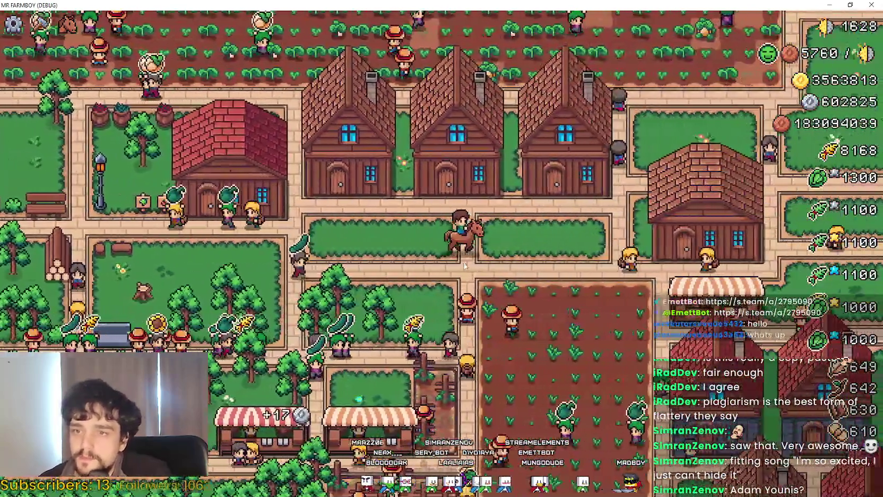
{"action": "key", "text": "d"}
{"action": "key", "text": "w"}
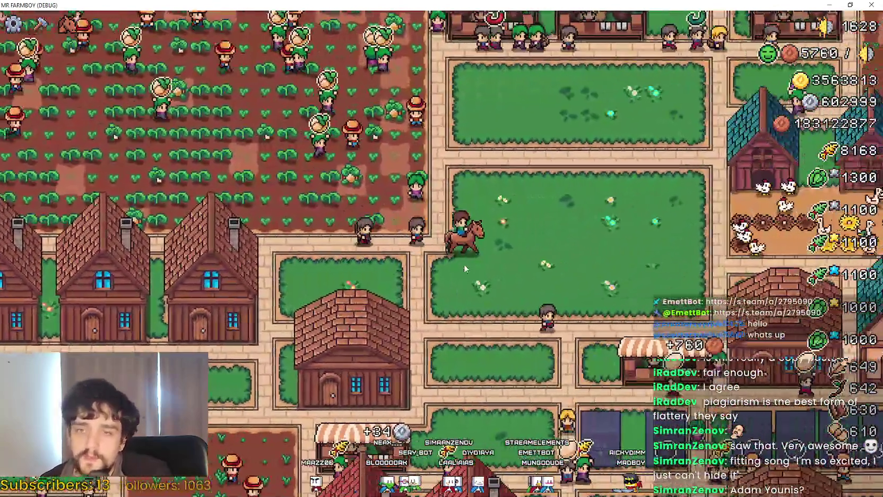
{"action": "scroll", "coordinate": [464, 268], "scroll_direction": "down", "scroll_amount": 5}
{"action": "key", "text": "d"}
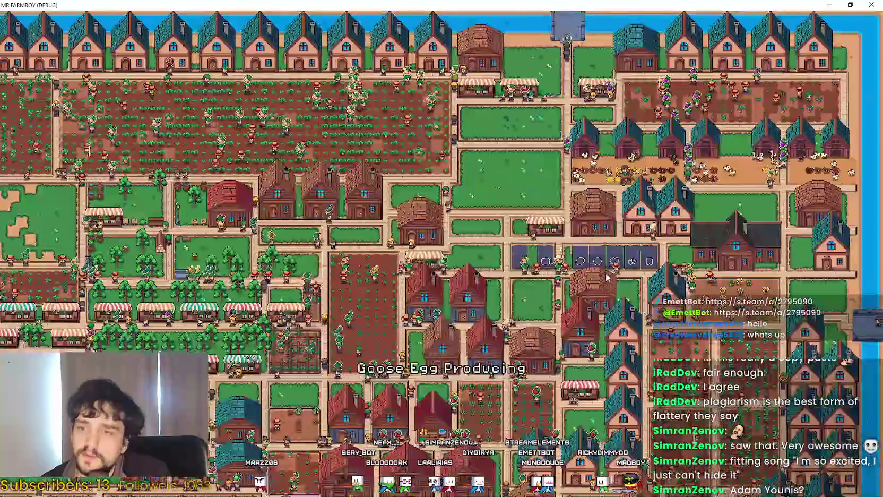
{"action": "scroll", "coordinate": [611, 275], "scroll_direction": "up", "scroll_amount": 8}
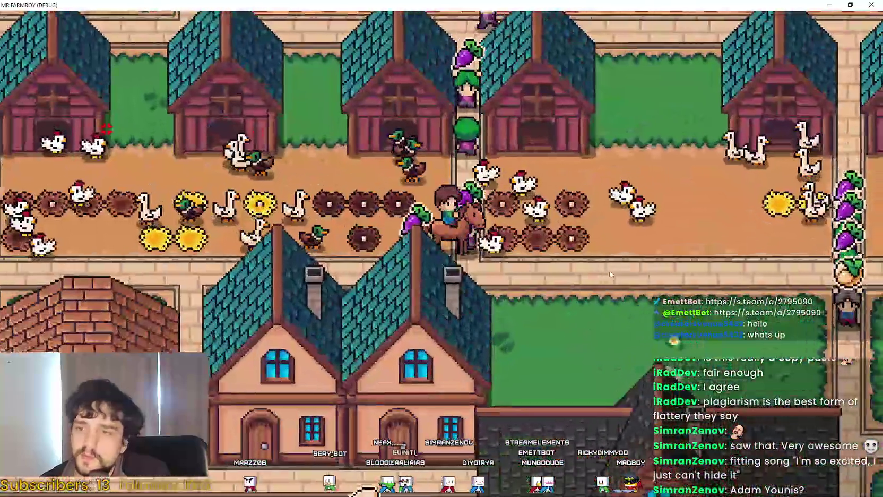
{"action": "scroll", "coordinate": [611, 275], "scroll_direction": "down", "scroll_amount": 3}
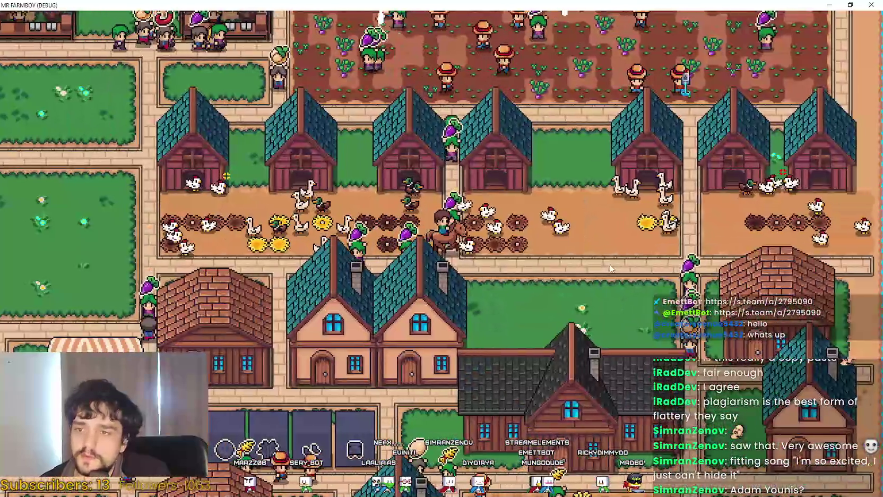
{"action": "scroll", "coordinate": [611, 274], "scroll_direction": "up", "scroll_amount": 1}
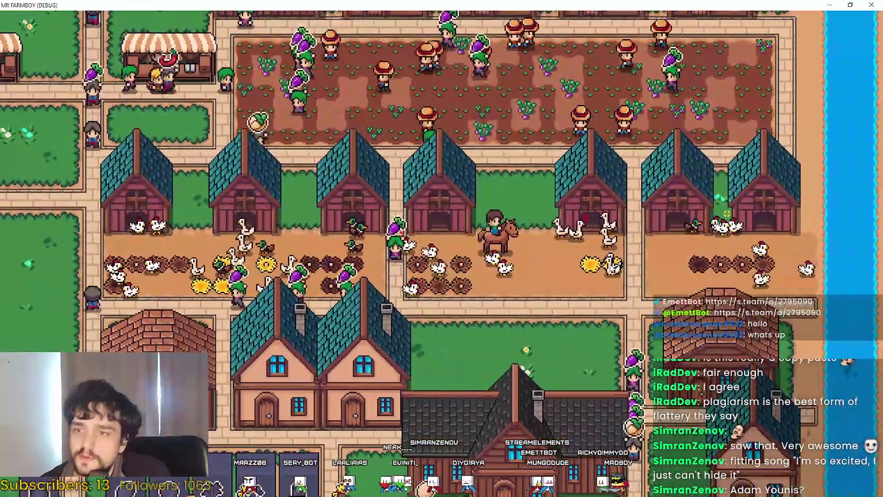
{"action": "scroll", "coordinate": [611, 267], "scroll_direction": "up", "scroll_amount": 6}
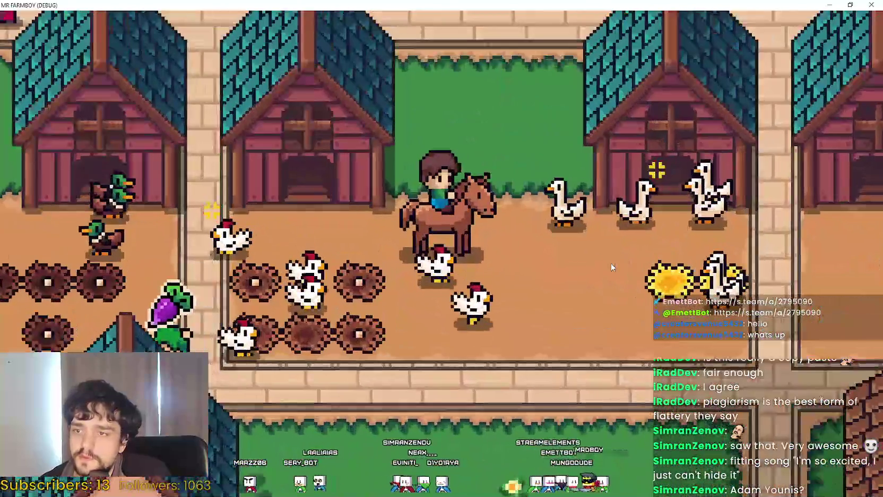
Step: Dismount, remount, then dismount again below the paddock
{"action": "key", "text": "w"}
{"action": "scroll", "coordinate": [610, 262], "scroll_direction": "down", "scroll_amount": 1}
{"action": "key", "text": "s"}
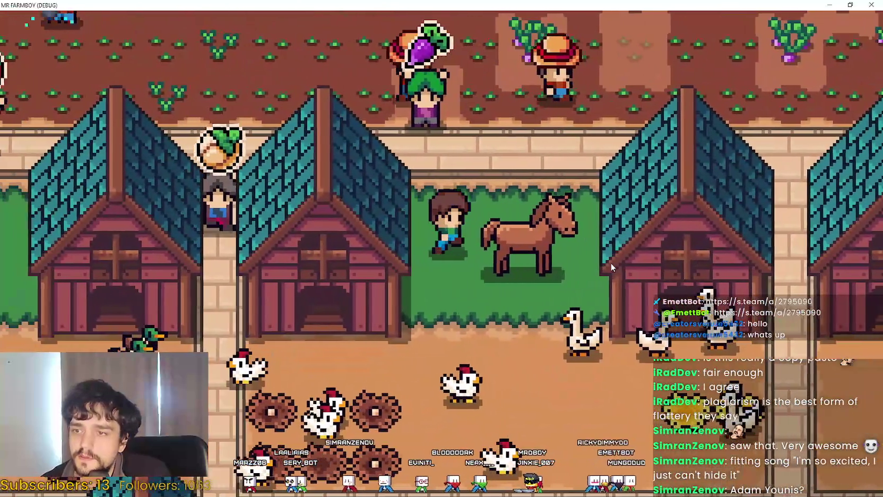
{"action": "scroll", "coordinate": [610, 262], "scroll_direction": "up", "scroll_amount": 1}
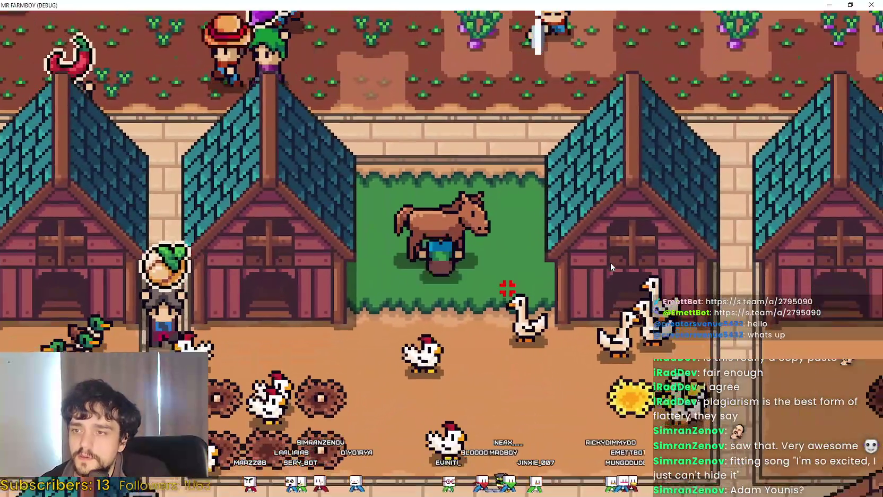
{"action": "key", "text": "s"}
{"action": "key", "text": "w"}
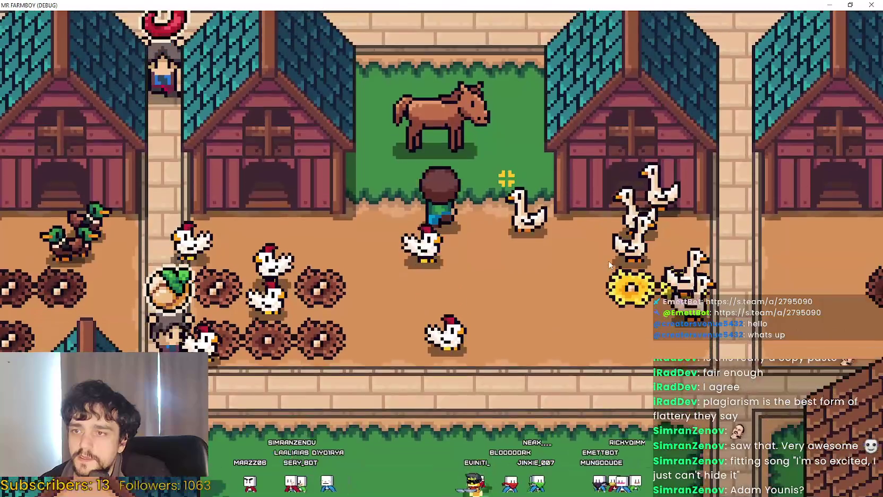
{"action": "scroll", "coordinate": [611, 262], "scroll_direction": "down", "scroll_amount": 3}
{"action": "scroll", "coordinate": [610, 263], "scroll_direction": "up", "scroll_amount": 1}
Step: Walk the farmer down out of the barn area and right along the lower fence
{"action": "key", "text": "s"}
{"action": "scroll", "coordinate": [610, 263], "scroll_direction": "down", "scroll_amount": 2}
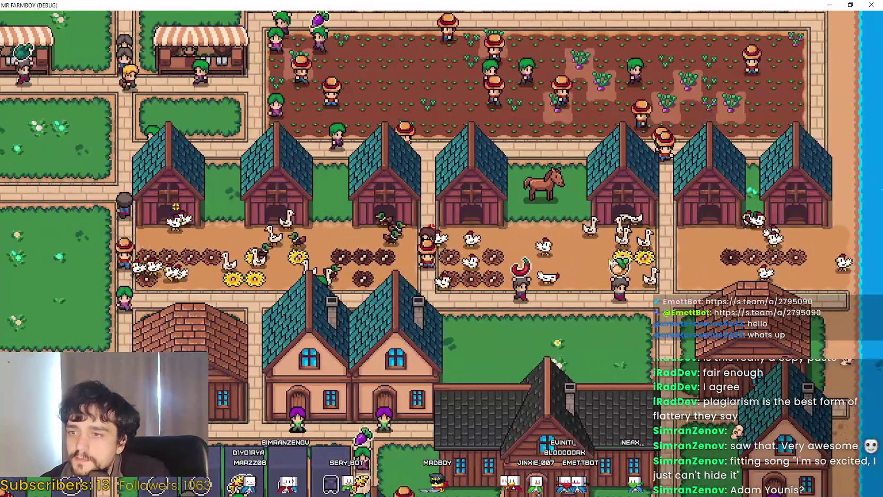
{"action": "scroll", "coordinate": [609, 258], "scroll_direction": "up", "scroll_amount": 1}
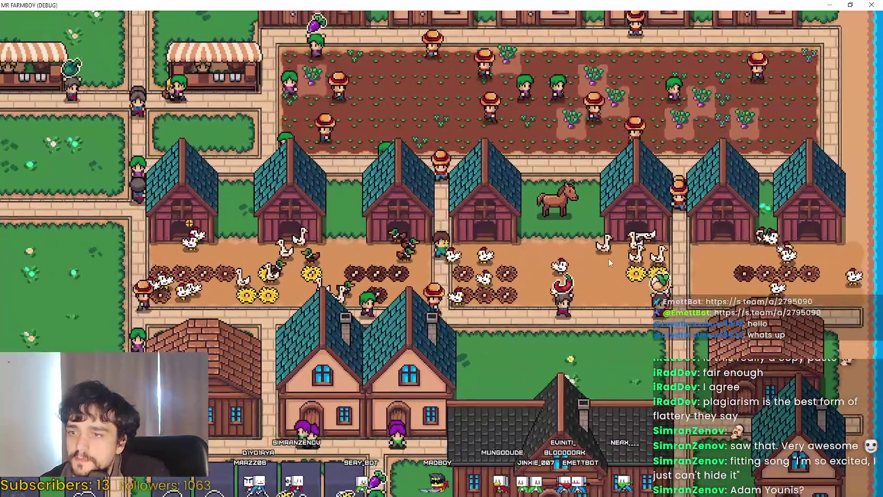
{"action": "scroll", "coordinate": [608, 258], "scroll_direction": "up", "scroll_amount": 2}
{"action": "key", "text": "s"}
{"action": "key", "text": "d"}
{"action": "scroll", "coordinate": [609, 257], "scroll_direction": "down", "scroll_amount": 3}
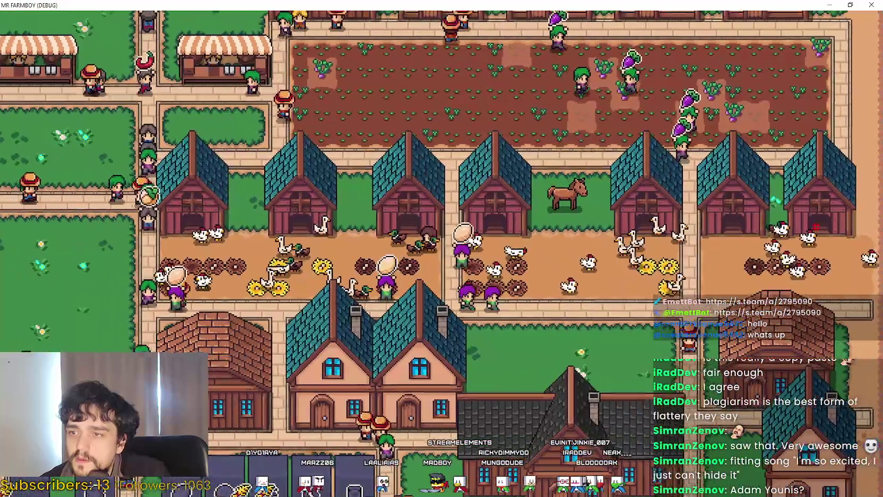
Step: Remove three ducks and three geese from the first coop's nests
{"action": "left_click", "coordinate": [620, 244]}
{"action": "left_click", "coordinate": [526, 382]}
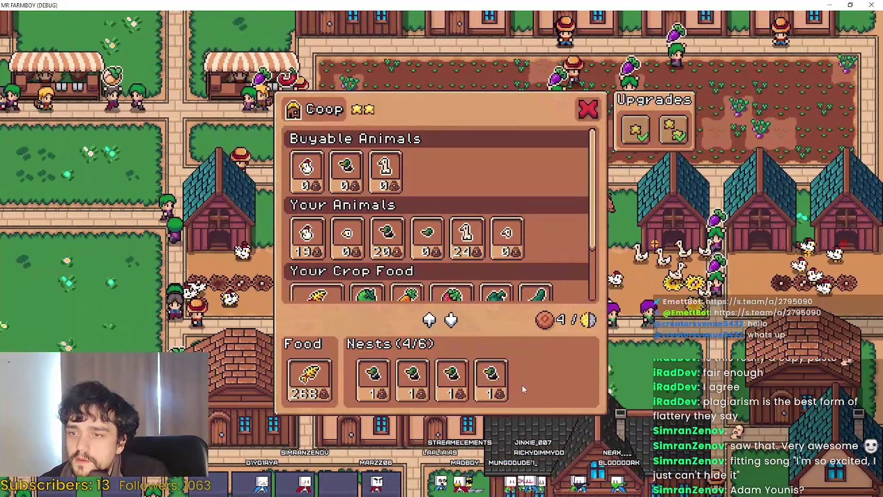
{"action": "left_click", "coordinate": [487, 387]}
{"action": "left_click", "coordinate": [471, 375]}
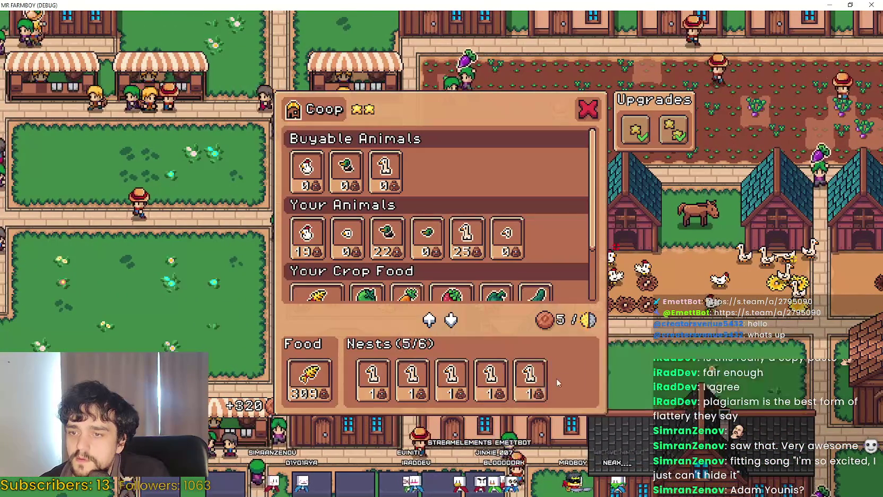
{"action": "left_click", "coordinate": [530, 382]}
{"action": "left_click", "coordinate": [490, 382]}
{"action": "left_click", "coordinate": [451, 382]}
{"action": "key", "text": "Escape"}
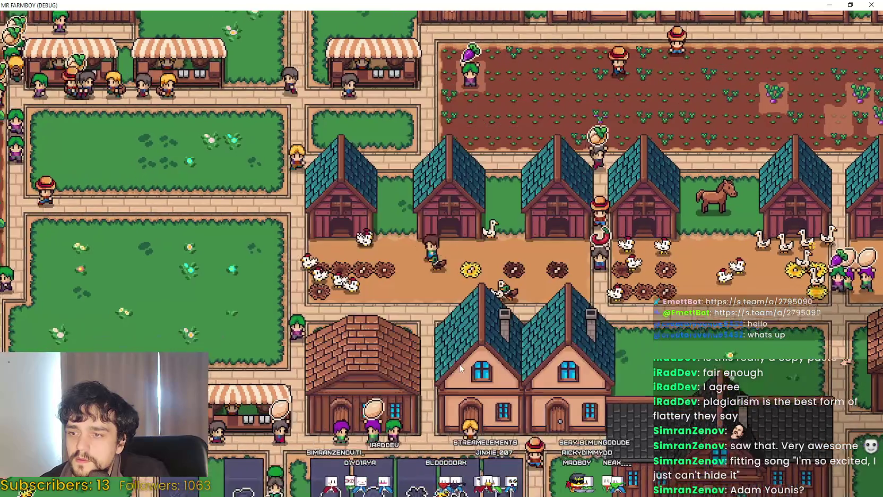
Step: Remove three chickens from the chicken coop's nests
{"action": "left_click", "coordinate": [342, 207]}
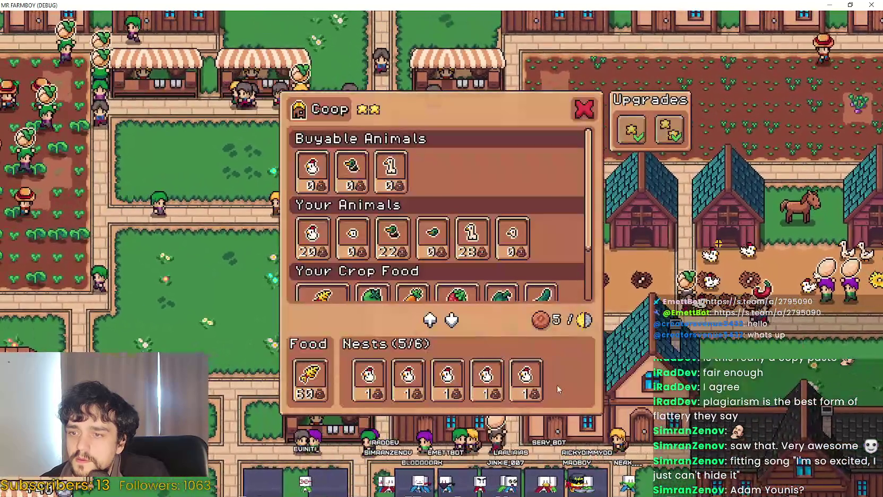
{"action": "left_click", "coordinate": [526, 382]}
{"action": "left_click", "coordinate": [486, 382]}
{"action": "left_click", "coordinate": [448, 380]}
{"action": "key", "text": "Escape"}
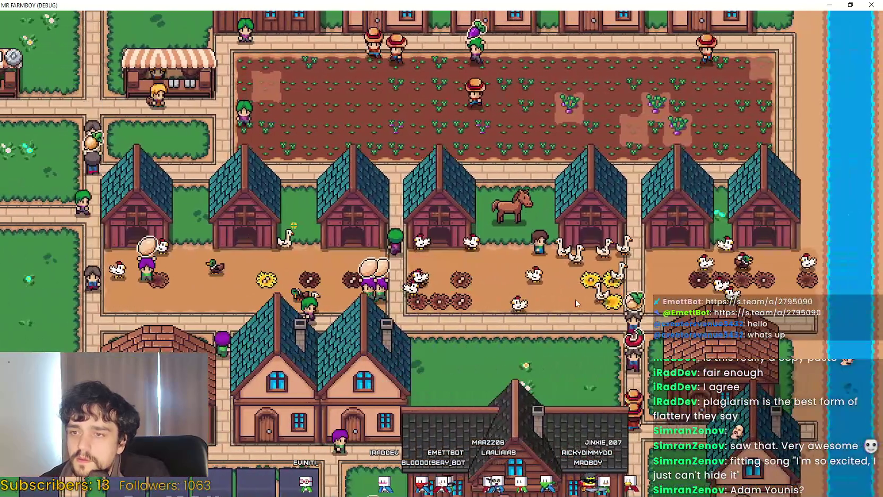
Step: Remove three animals from another coop's nests
{"action": "left_click", "coordinate": [572, 302]}
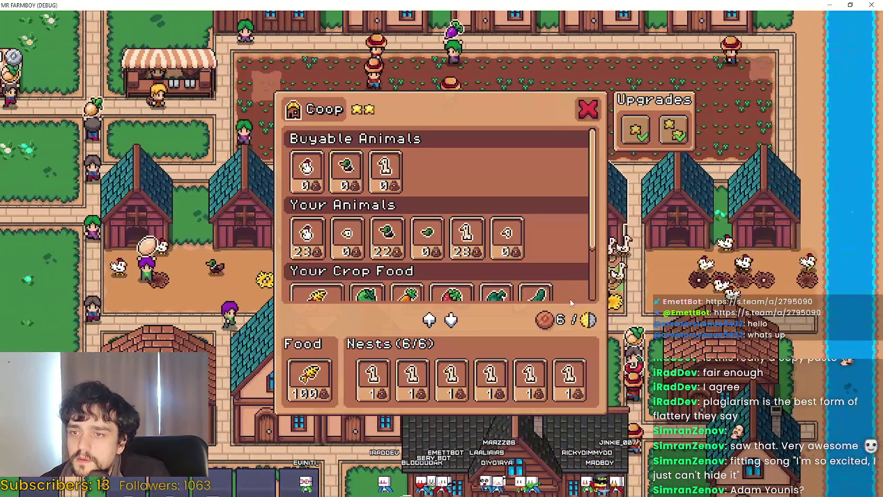
{"action": "left_click", "coordinate": [569, 378]}
{"action": "left_click", "coordinate": [530, 378]}
{"action": "left_click", "coordinate": [490, 378]}
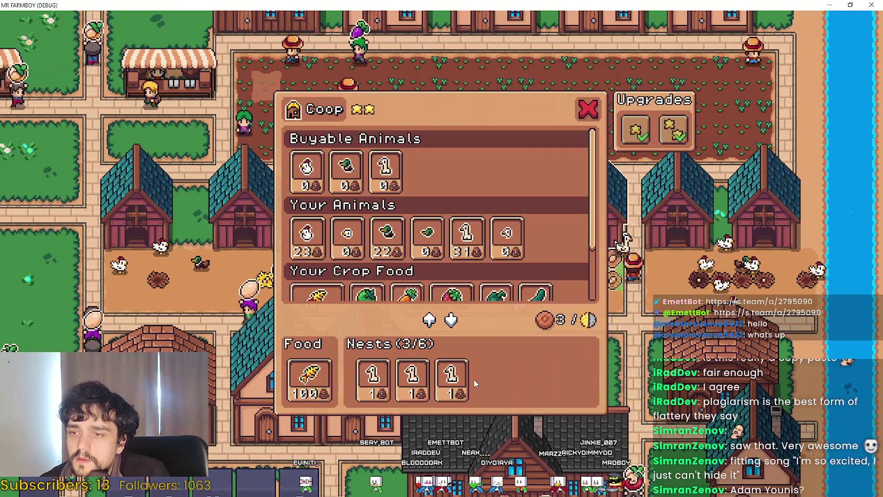
{"action": "key", "text": "Escape"}
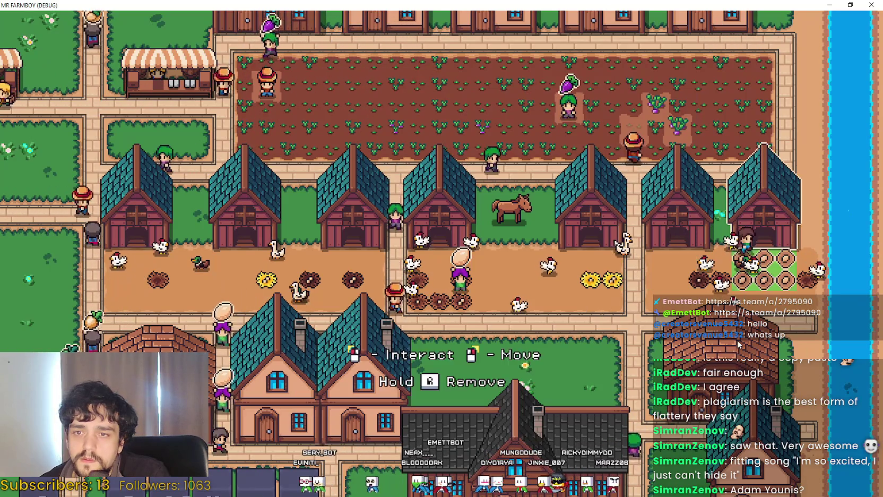
Step: Take one more chicken out, add an animal to the neighbouring coop, and recheck it
{"action": "left_click", "coordinate": [611, 360]}
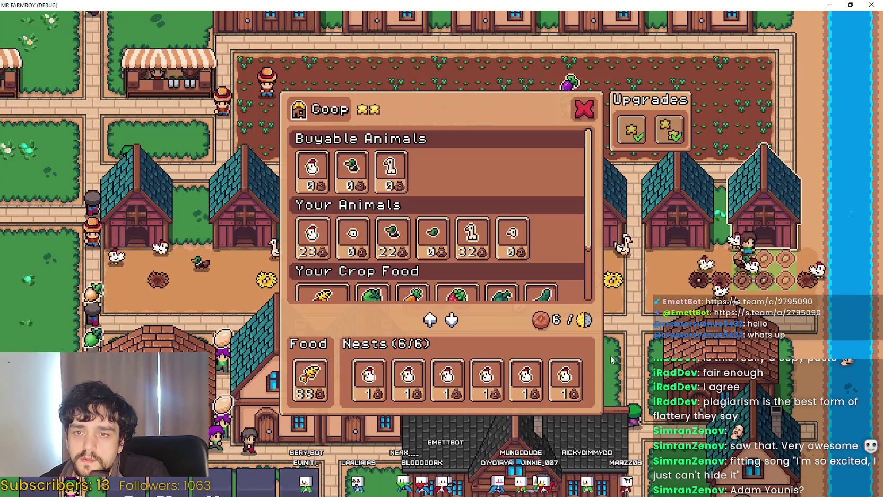
{"action": "left_click", "coordinate": [448, 378]}
{"action": "key", "text": "Escape"}
{"action": "left_click", "coordinate": [485, 374]}
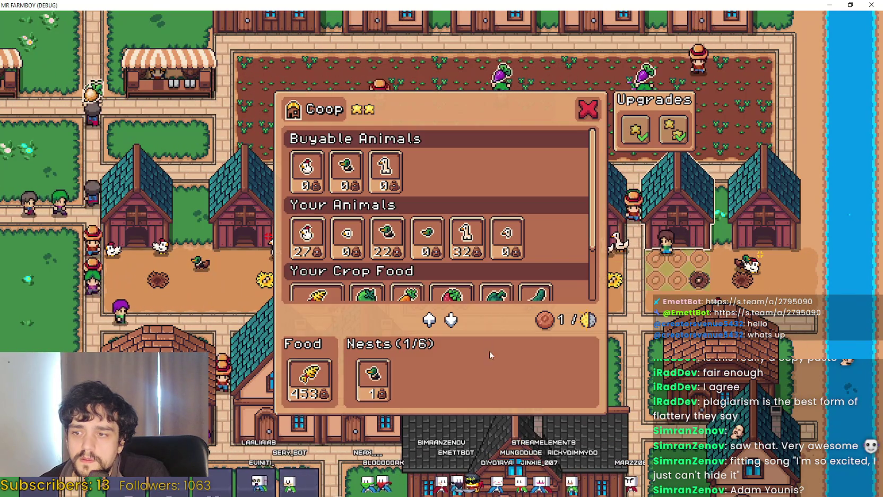
{"action": "left_click", "coordinate": [386, 237]}
{"action": "key", "text": "Escape"}
{"action": "left_click", "coordinate": [636, 360]}
{"action": "key", "text": "Escape"}
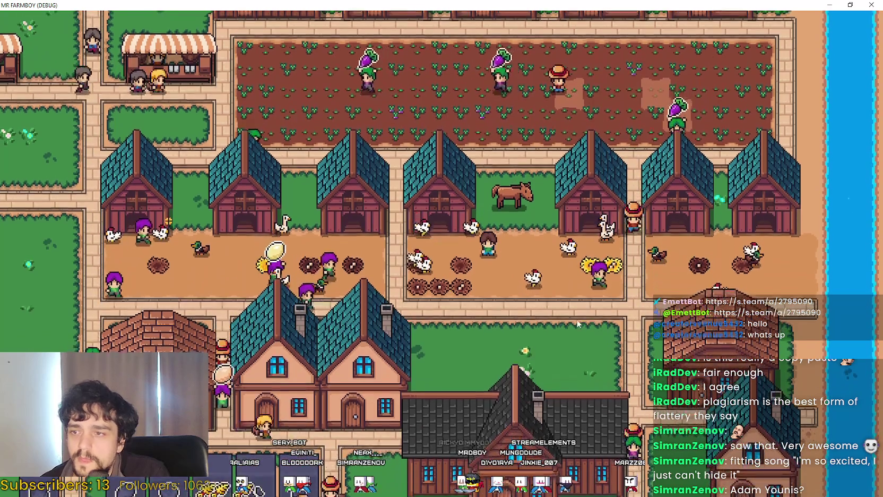
Step: Zoom the camera out over the town and back in near the riverside cow barns
{"action": "scroll", "coordinate": [566, 314], "scroll_direction": "down", "scroll_amount": 3}
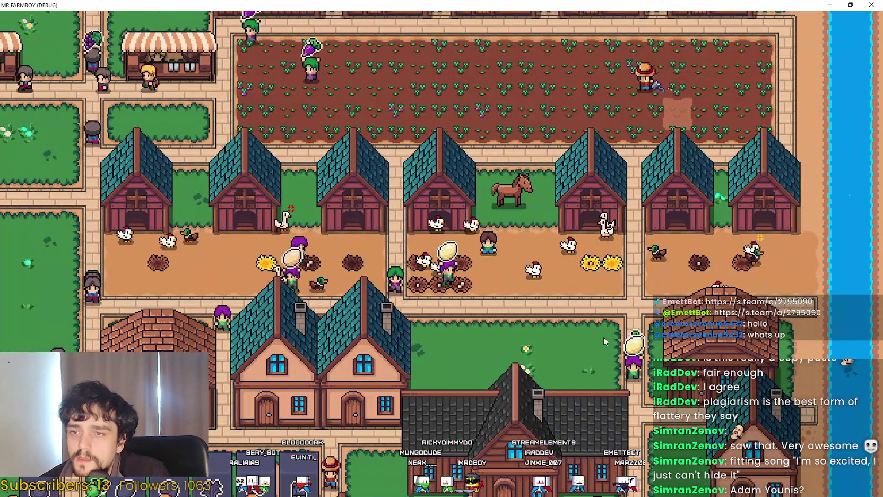
{"action": "scroll", "coordinate": [604, 335], "scroll_direction": "down", "scroll_amount": 3}
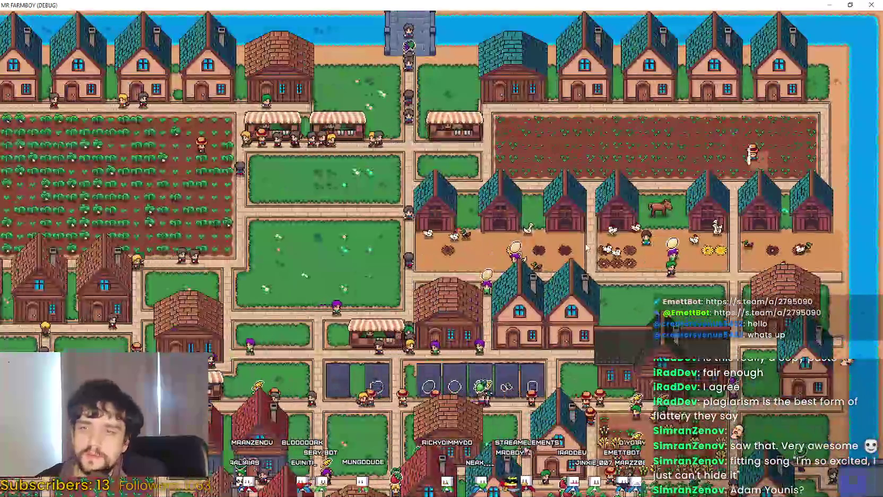
{"action": "scroll", "coordinate": [628, 257], "scroll_direction": "up", "scroll_amount": 3}
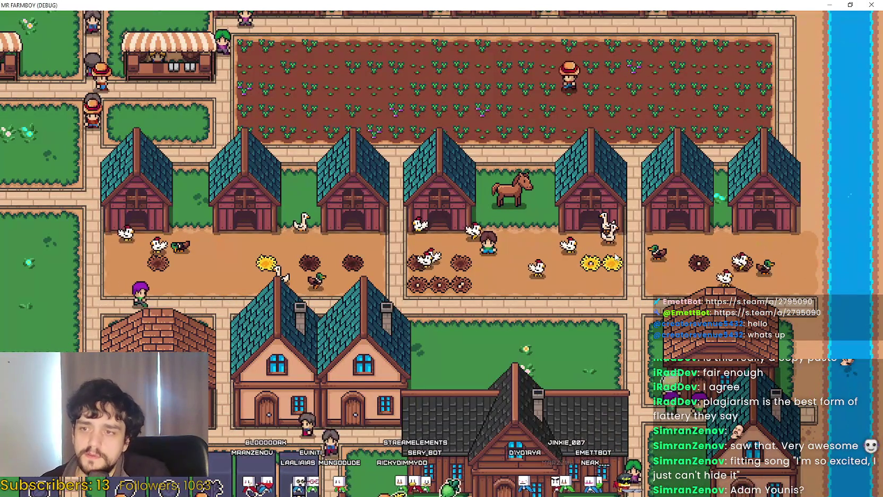
{"action": "scroll", "coordinate": [610, 258], "scroll_direction": "down", "scroll_amount": 5}
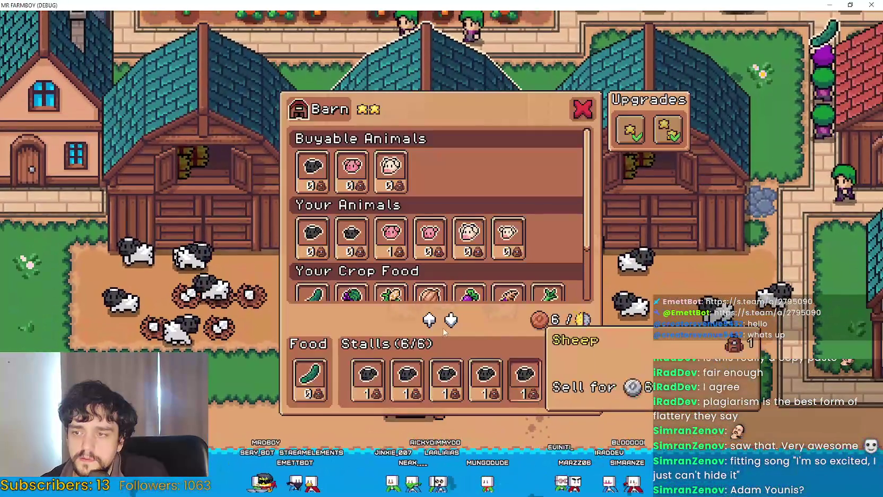
Step: Close the open barn panels and check another barn's feed
{"action": "scroll", "coordinate": [370, 291], "scroll_direction": "down", "scroll_amount": 2}
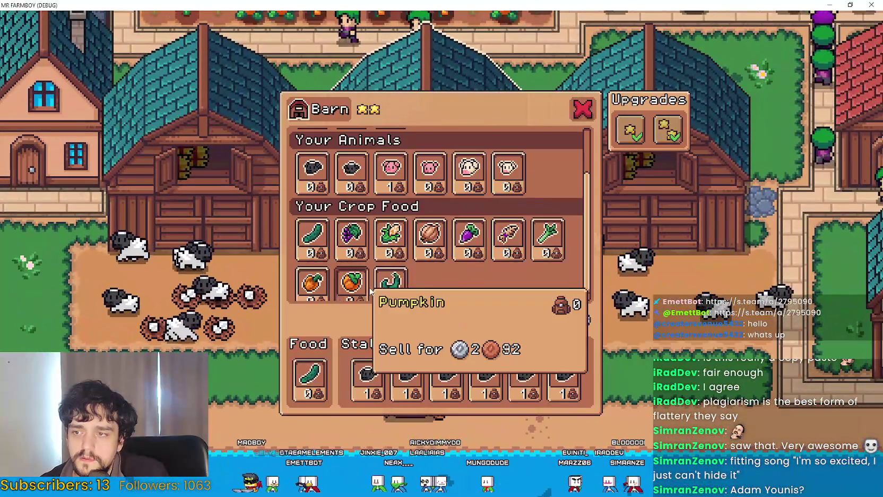
{"action": "key", "text": "Escape"}
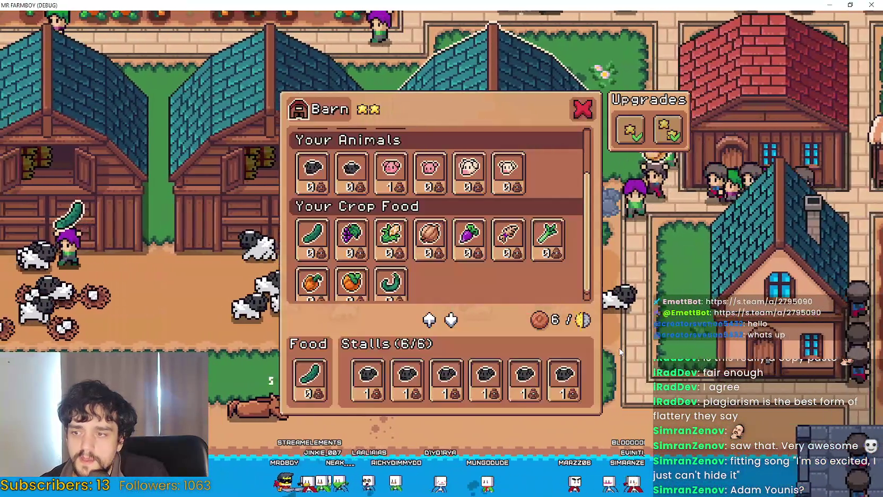
{"action": "key", "text": "Escape"}
{"action": "key", "text": "e"}
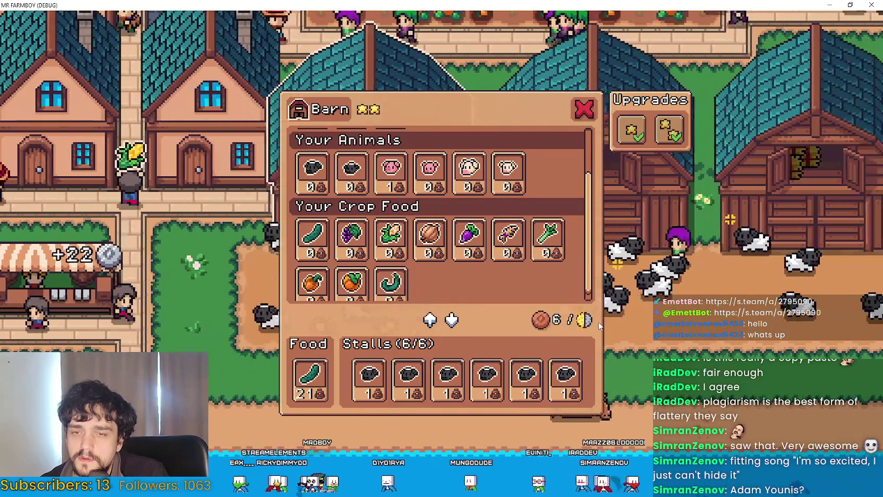
{"action": "key", "text": "Escape"}
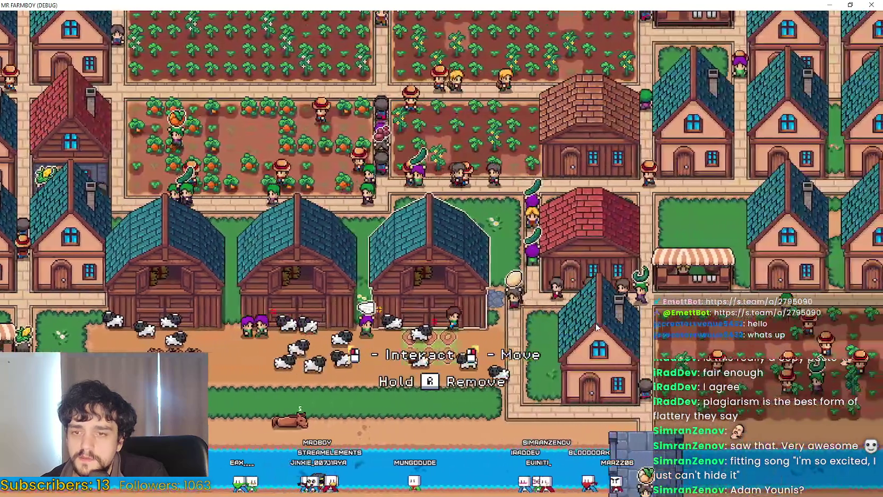
Step: Check the stock in the nearby warehouses
{"action": "key", "text": "Right"}
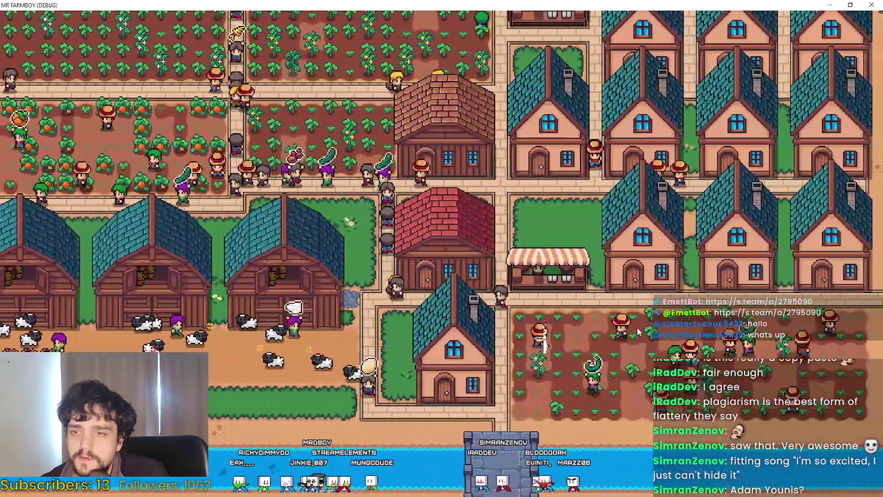
{"action": "key", "text": "e"}
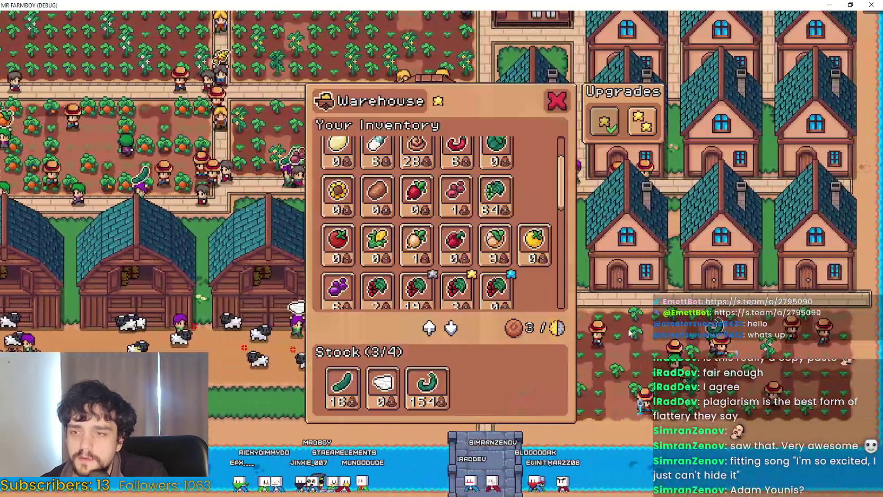
{"action": "mouse_move", "coordinate": [344, 391]}
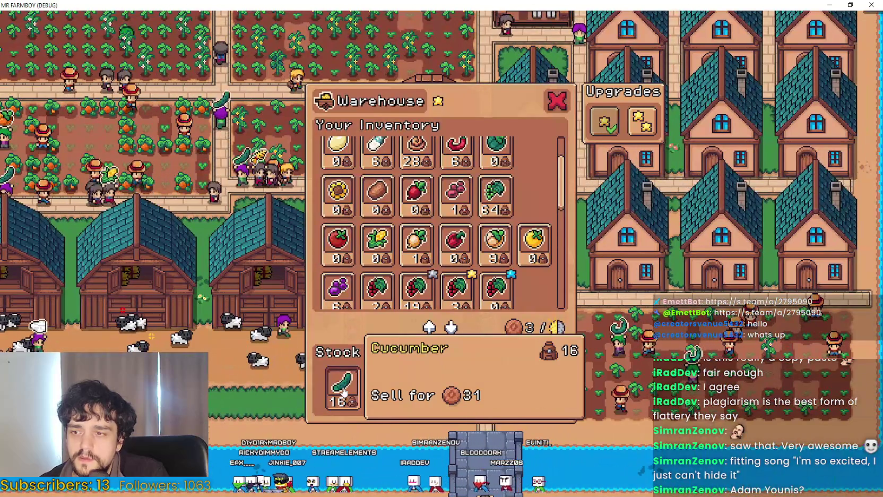
{"action": "scroll", "coordinate": [446, 254], "scroll_direction": "down", "scroll_amount": 1}
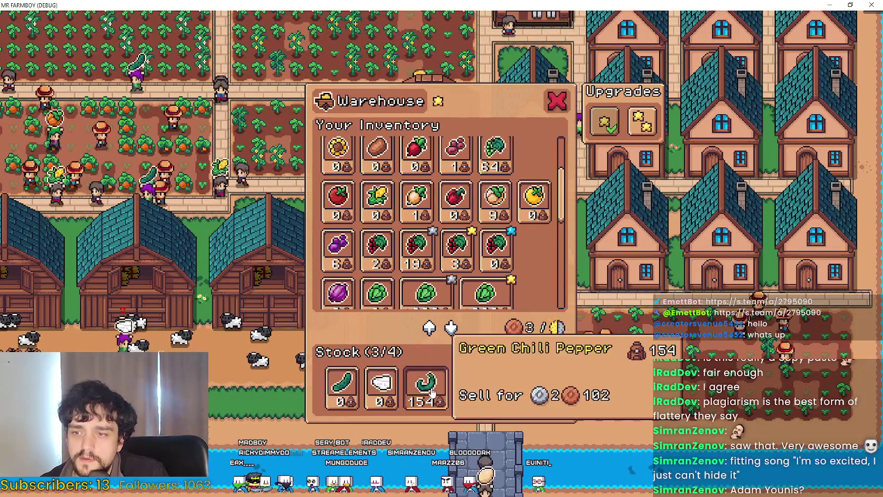
{"action": "key", "text": "Escape"}
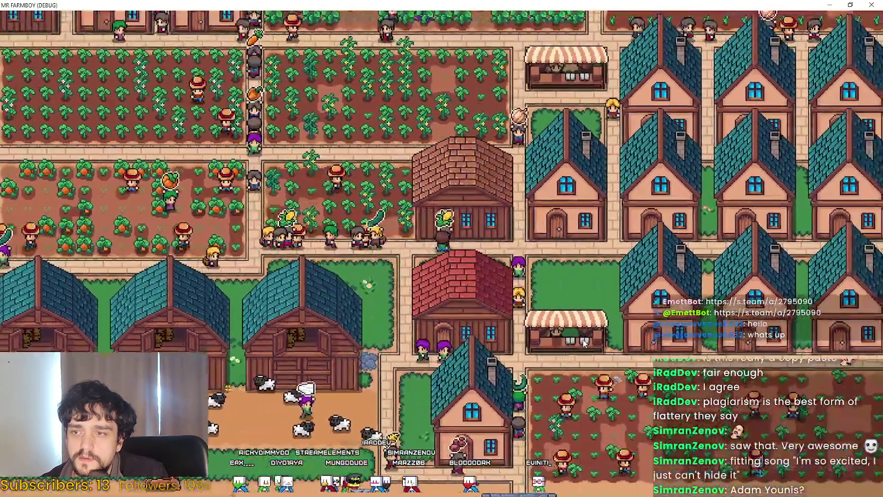
{"action": "left_click", "coordinate": [461, 186]}
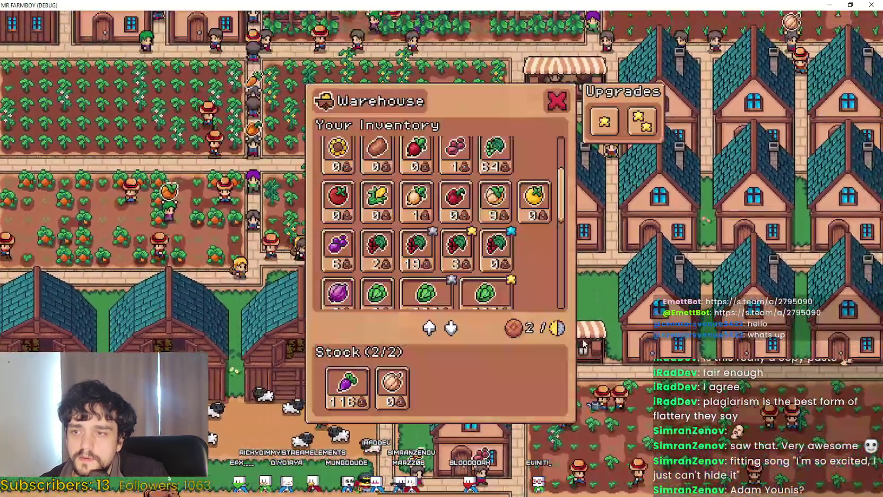
{"action": "key", "text": "Escape"}
{"action": "left_click", "coordinate": [378, 366]}
{"action": "key", "text": "Escape"}
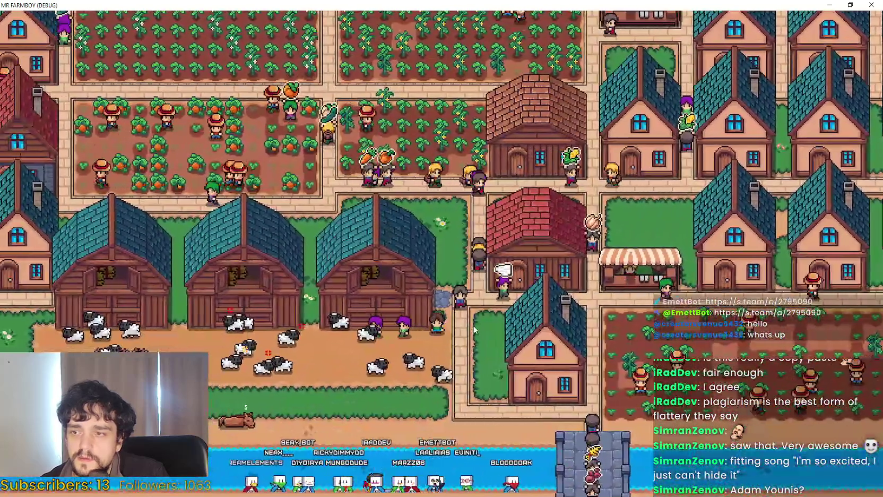
Step: Replace the barn's cucumber feed with its 100 turnips
{"action": "left_click", "coordinate": [435, 315]}
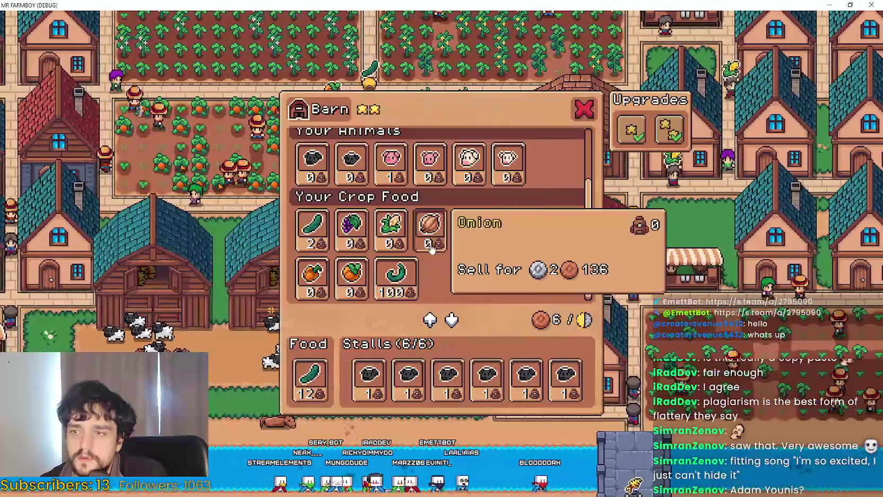
{"action": "left_click", "coordinate": [310, 379]}
{"action": "left_click", "coordinate": [498, 241]}
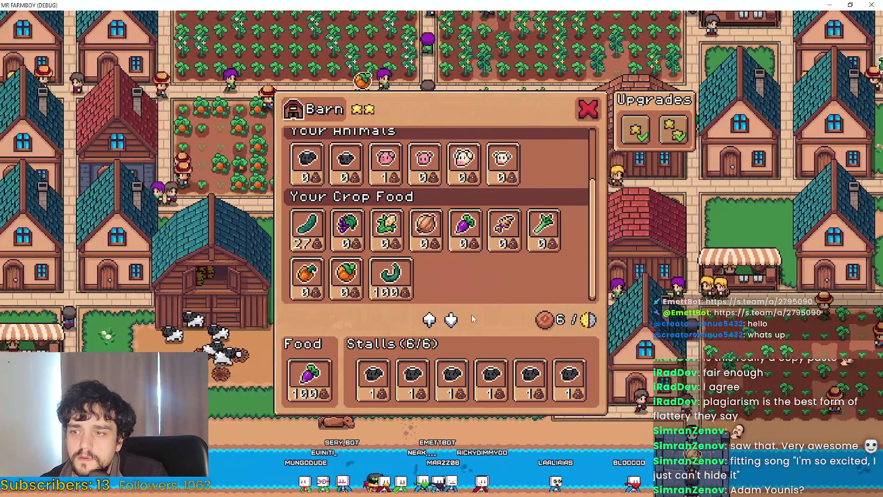
{"action": "key", "text": "Escape"}
Step: Put Green Chili Pepper into the next barn's food and check one more barn
{"action": "left_click", "coordinate": [388, 299]}
{"action": "left_click", "coordinate": [396, 276]}
{"action": "key", "text": "Escape"}
{"action": "left_click", "coordinate": [505, 328]}
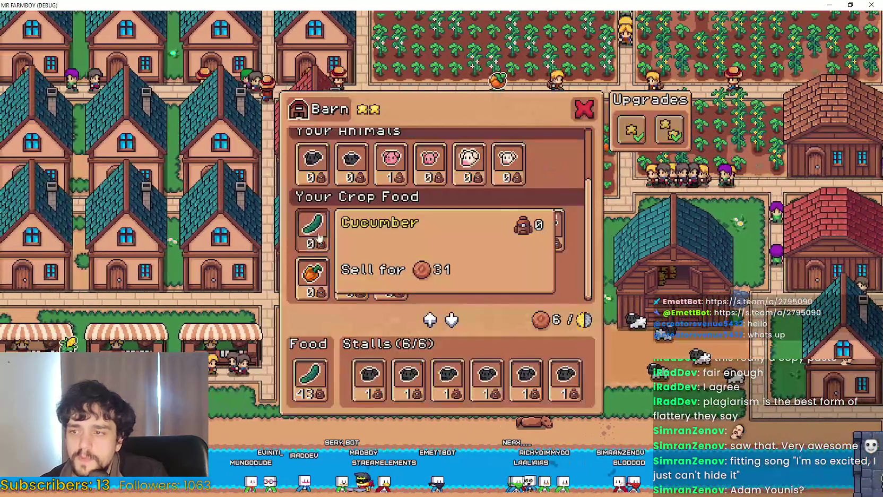
{"action": "key", "text": "Escape"}
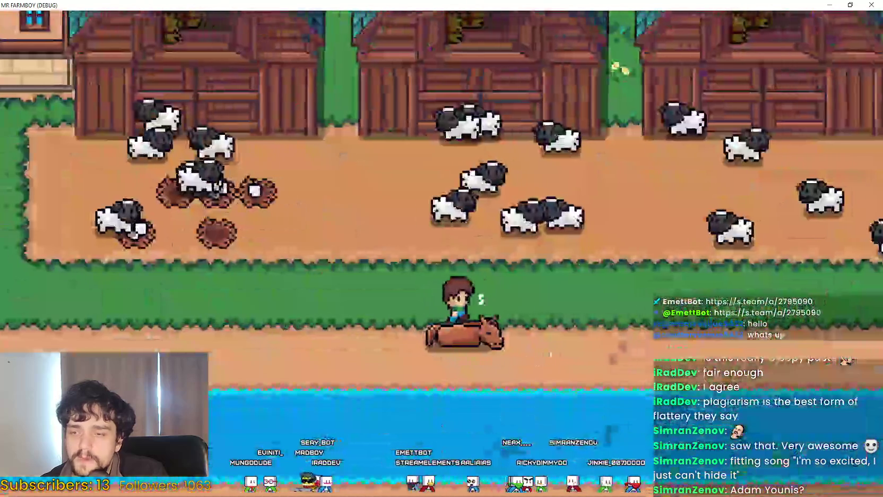
Step: Window the game with F11, walk the farmer right along the river, then pause
{"action": "key", "text": "d"}
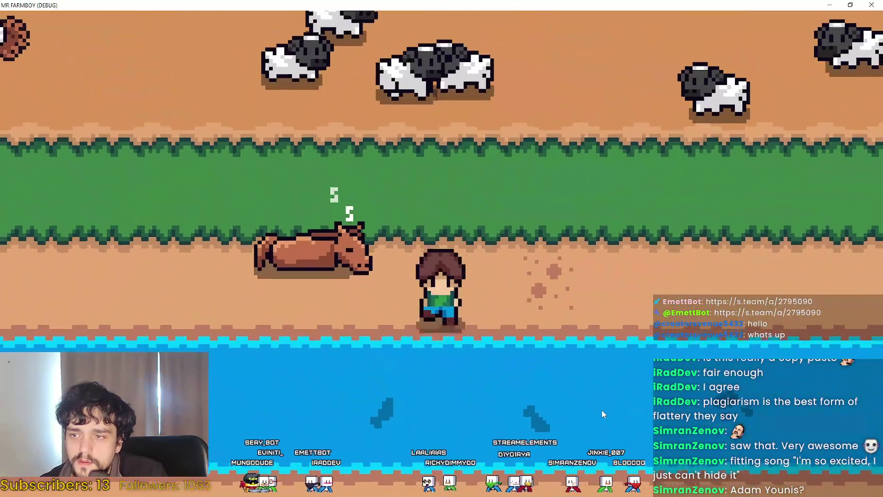
{"action": "key", "text": "F11"}
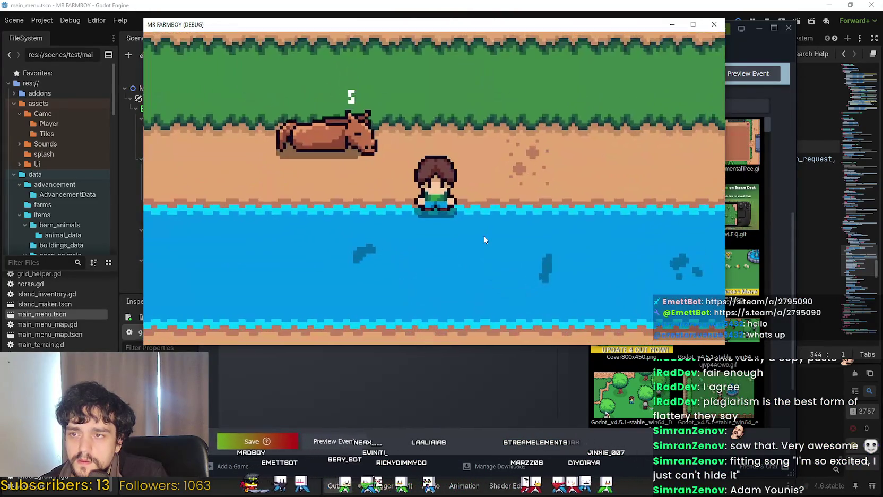
{"action": "key", "text": "d"}
{"action": "key", "text": "d"}
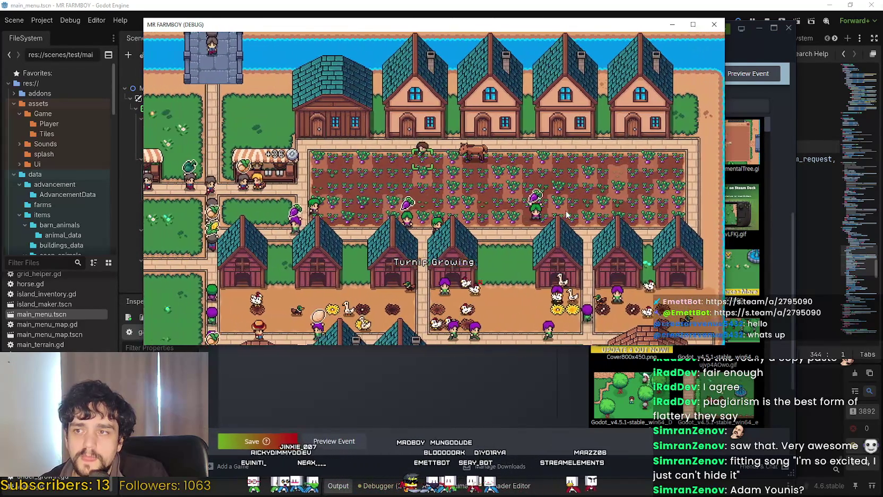
{"action": "key", "text": "Escape"}
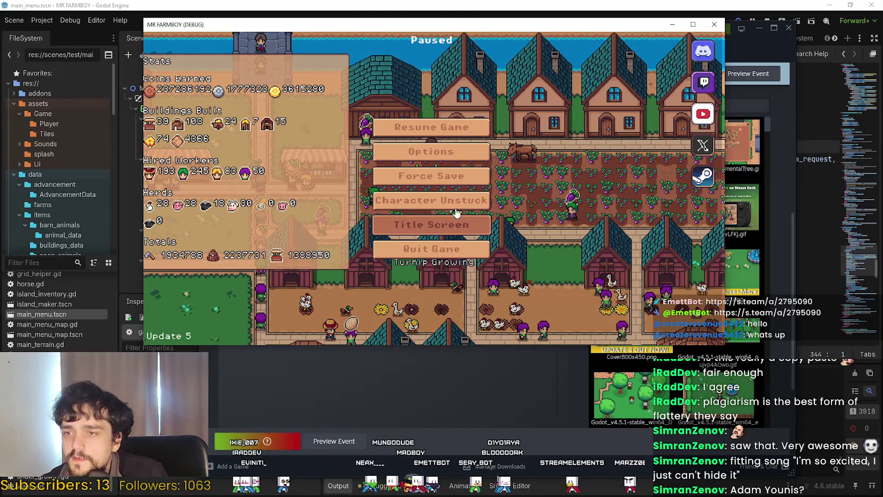
Step: Quit to the title screen and load Save 2
{"action": "left_click", "coordinate": [431, 225]}
{"action": "left_click", "coordinate": [420, 162]}
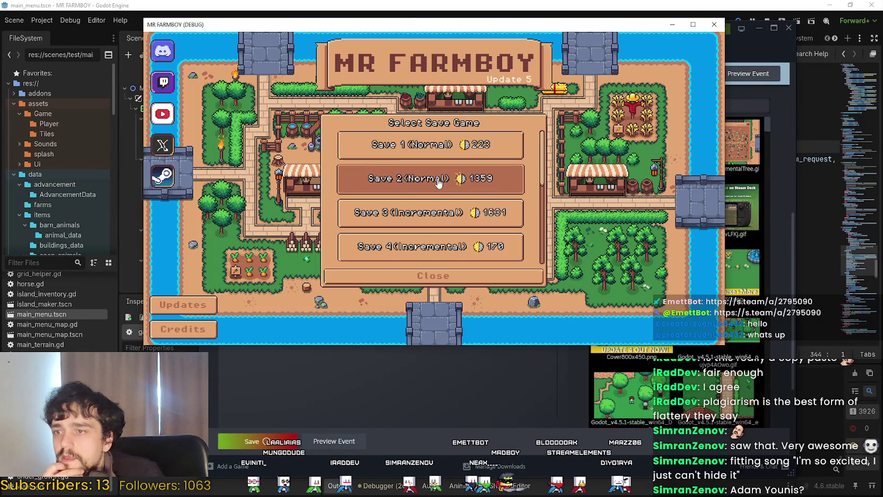
{"action": "left_click", "coordinate": [409, 190]}
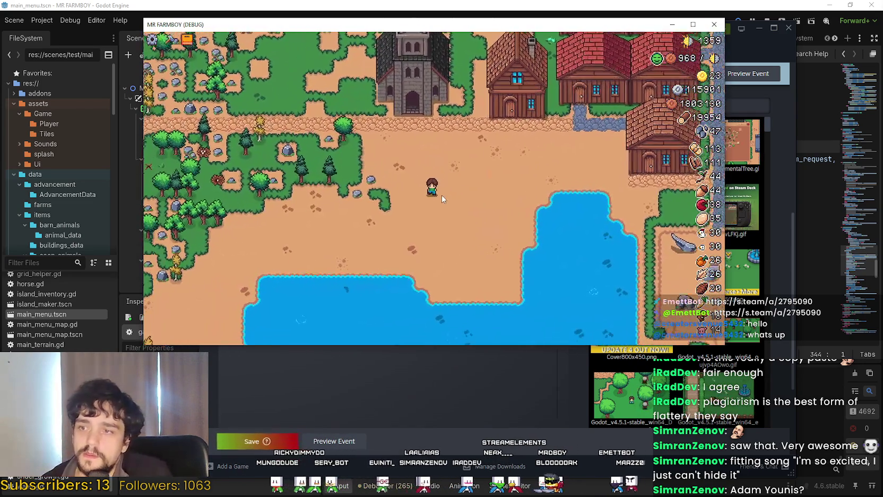
Step: Return to the title screen and load Save 10 (Normal) from the save list
{"action": "key", "text": "Escape"}
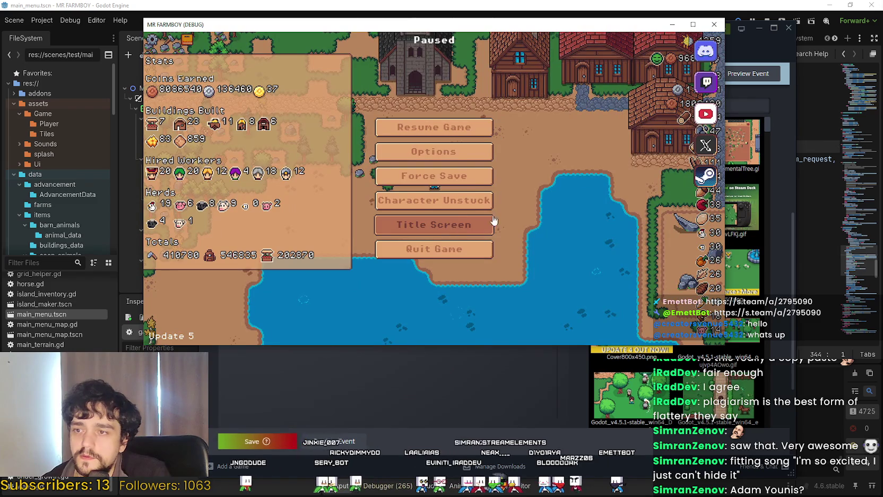
{"action": "left_click", "coordinate": [434, 224]}
{"action": "left_click", "coordinate": [433, 183]}
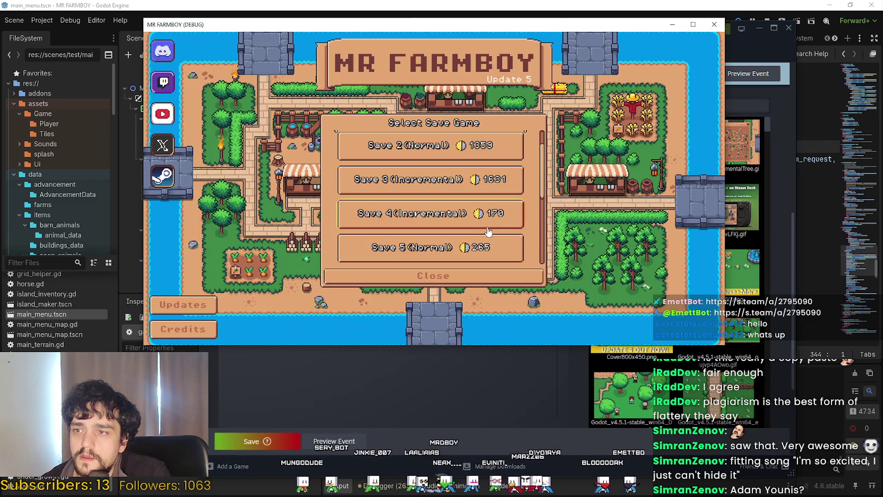
{"action": "scroll", "coordinate": [487, 230], "scroll_direction": "down", "scroll_amount": 4}
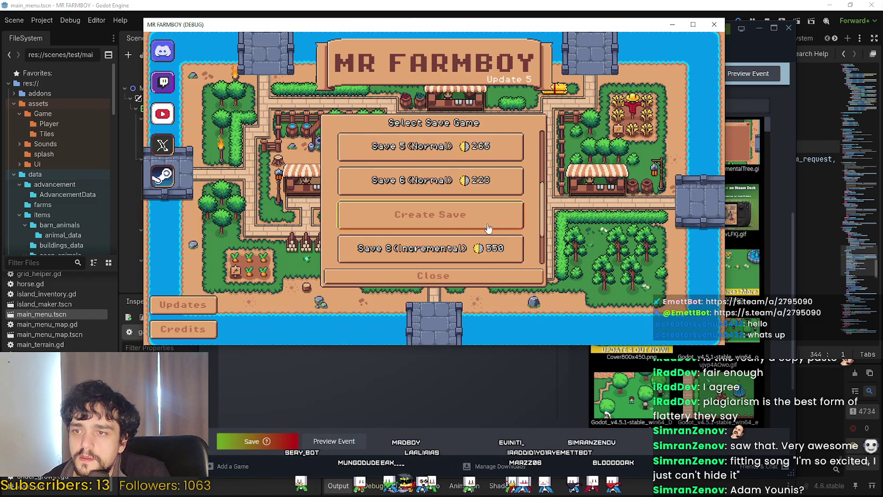
{"action": "scroll", "coordinate": [492, 245], "scroll_direction": "down", "scroll_amount": 2}
{"action": "left_click", "coordinate": [399, 258]}
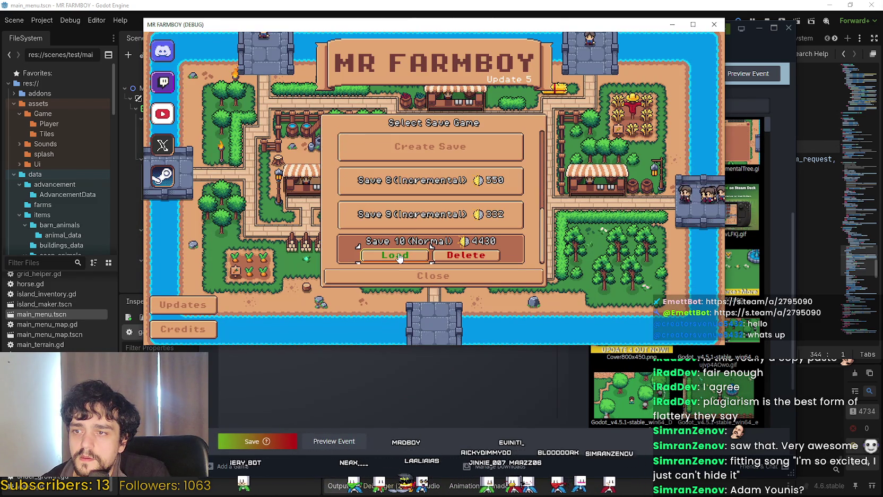
{"action": "left_click", "coordinate": [427, 256]}
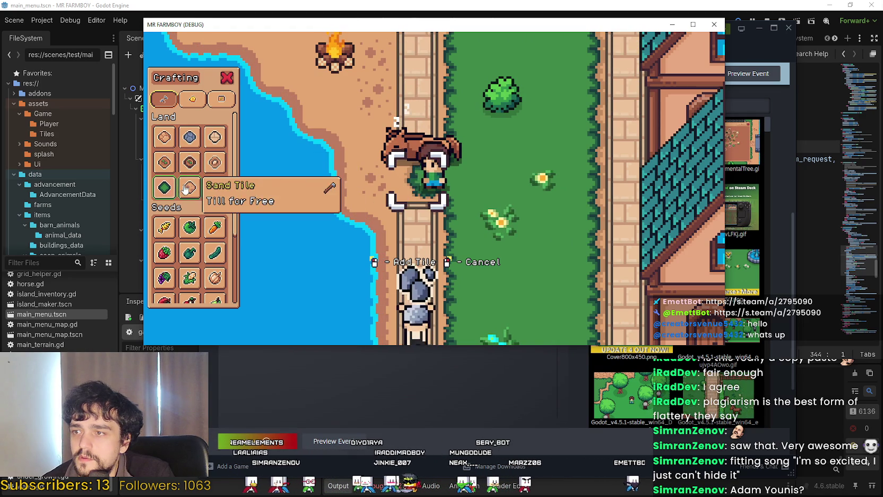
Step: Close the Crafting panel and walk the farmer past the horse onto the sandy beach
{"action": "key", "text": "s"}
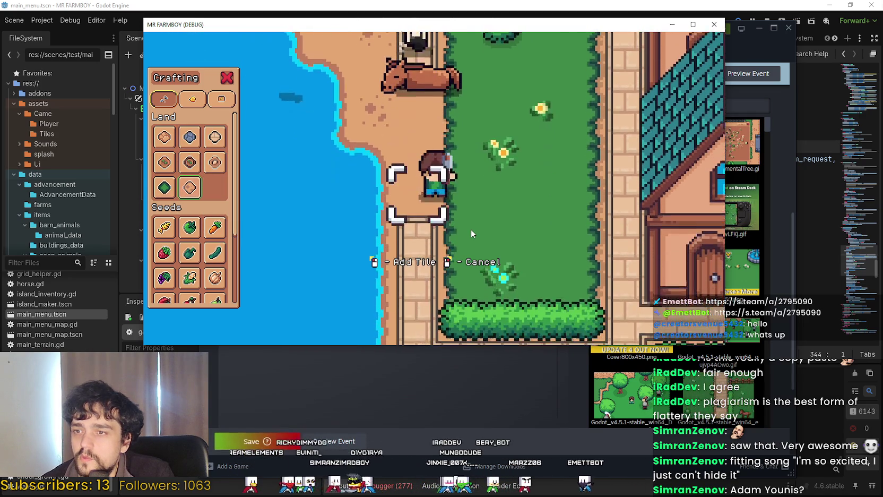
{"action": "key", "text": "w"}
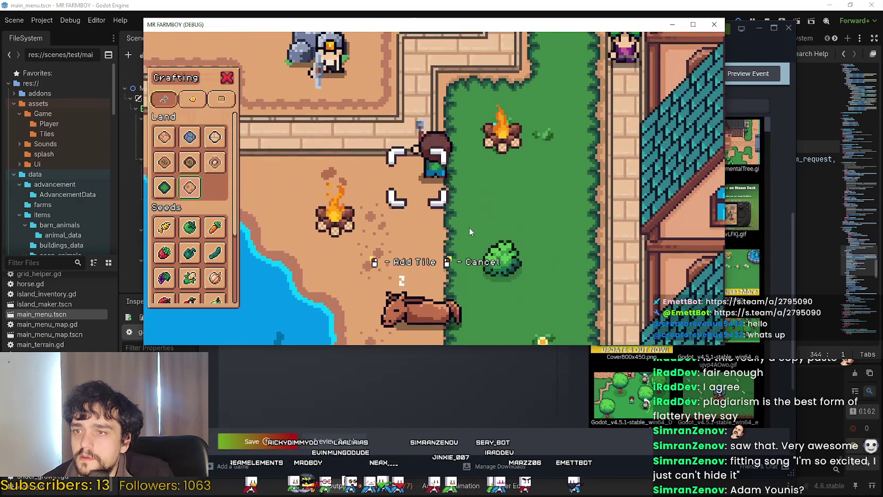
{"action": "right_click", "coordinate": [470, 226]}
{"action": "key", "text": "s"}
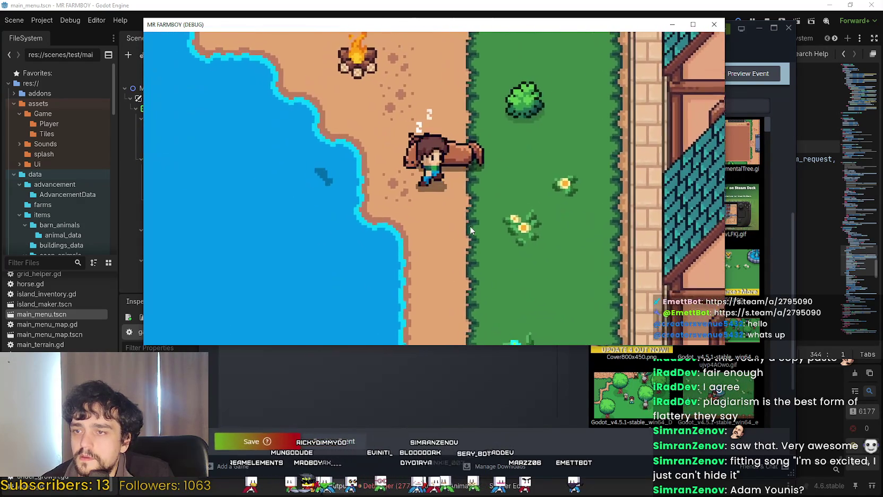
{"action": "key", "text": "a"}
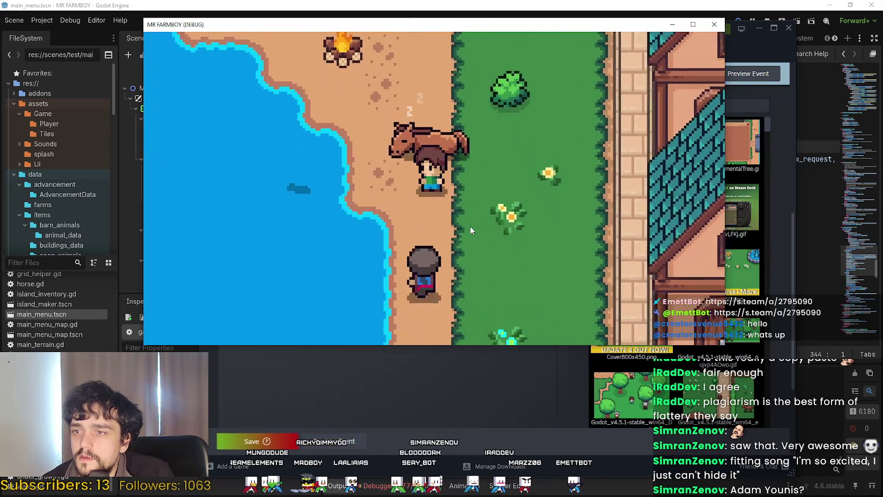
{"action": "key", "text": "d"}
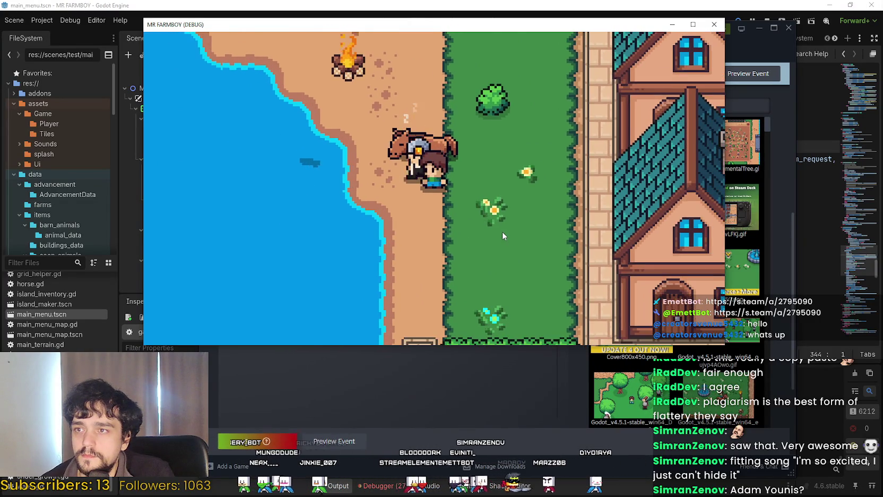
Step: Zoom the camera out around the farmer and horse, then start a ShareX region capture
{"action": "scroll", "coordinate": [502, 231], "scroll_direction": "down", "scroll_amount": 2}
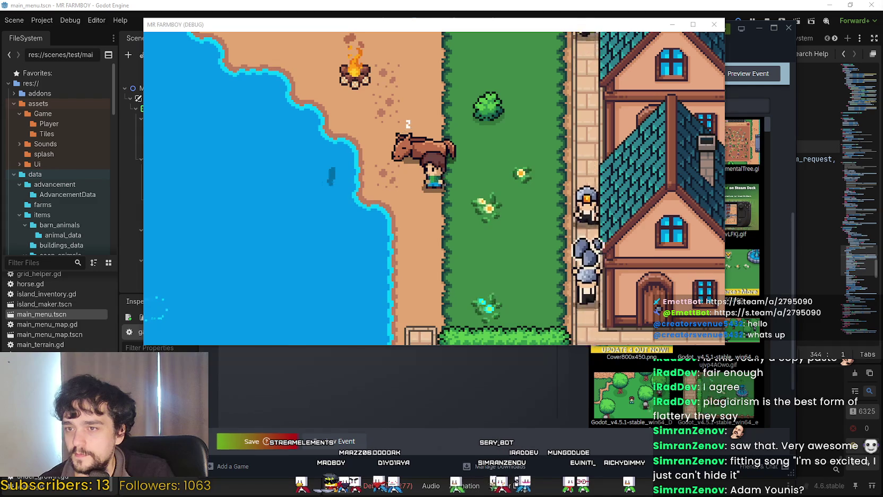
{"action": "key", "text": "ctrl+Print"}
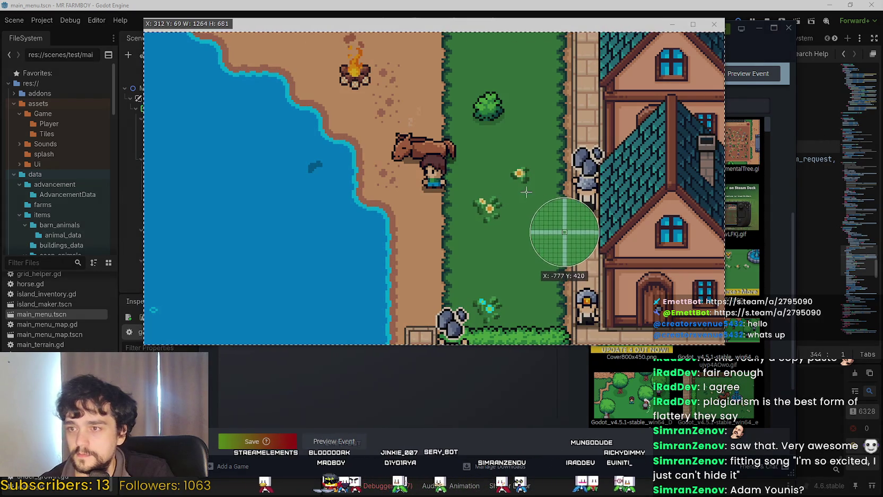
Step: Record the farmer casting a fishing line at the shore, then mounting and riding the horse
{"action": "left_click", "coordinate": [527, 213]}
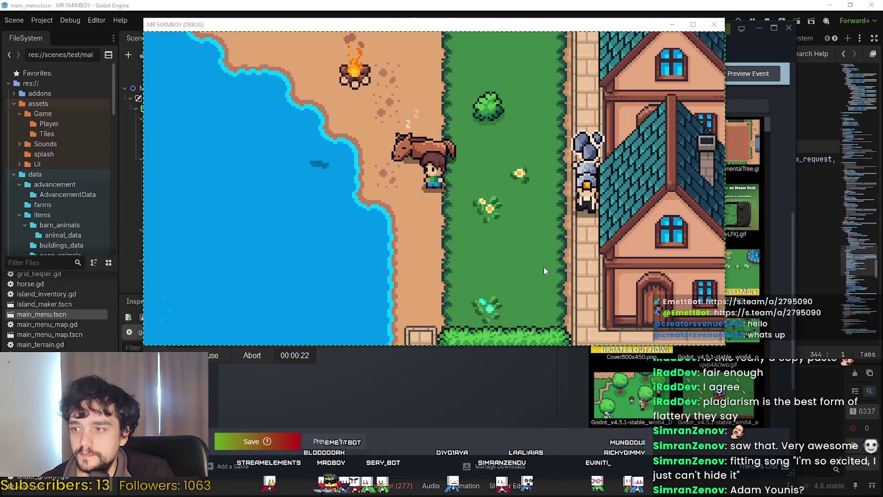
{"action": "key", "text": "a"}
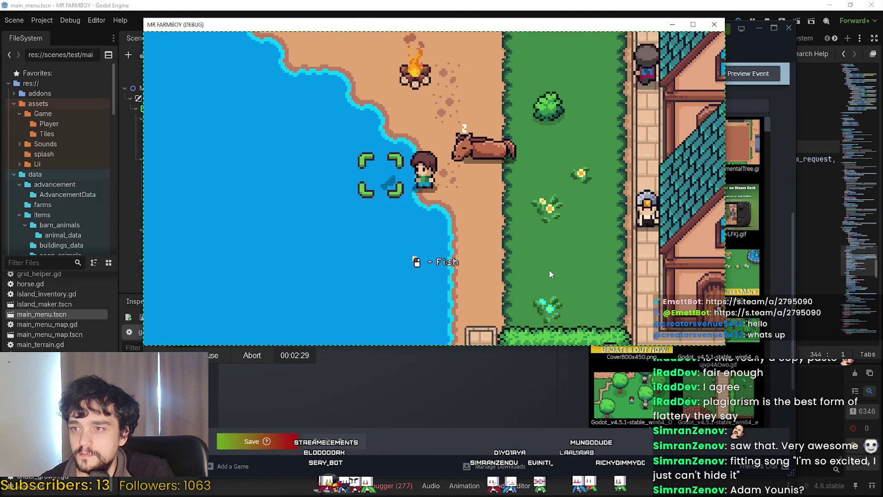
{"action": "left_click", "coordinate": [547, 265]}
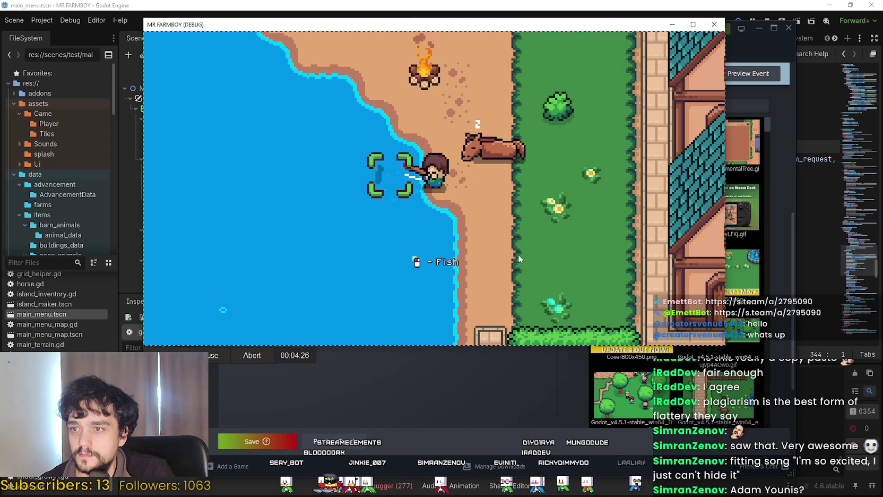
{"action": "key", "text": "d"}
{"action": "key", "text": "e"}
{"action": "key", "text": "d"}
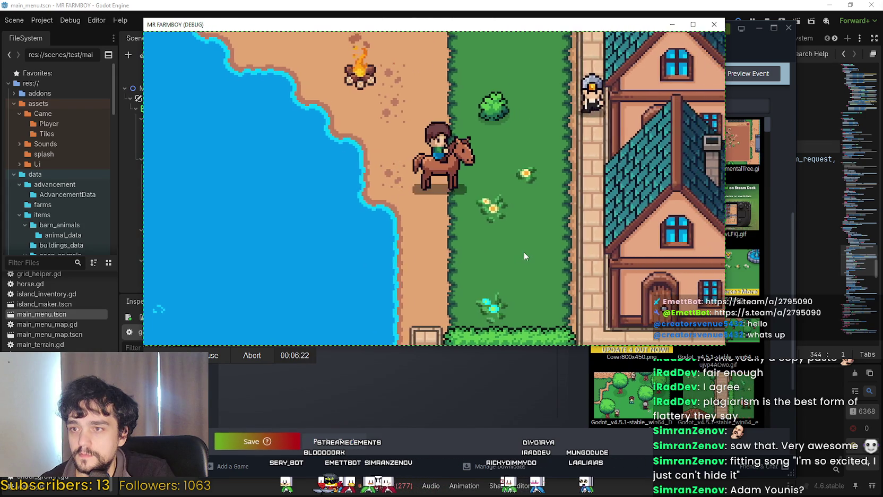
{"action": "key", "text": "a"}
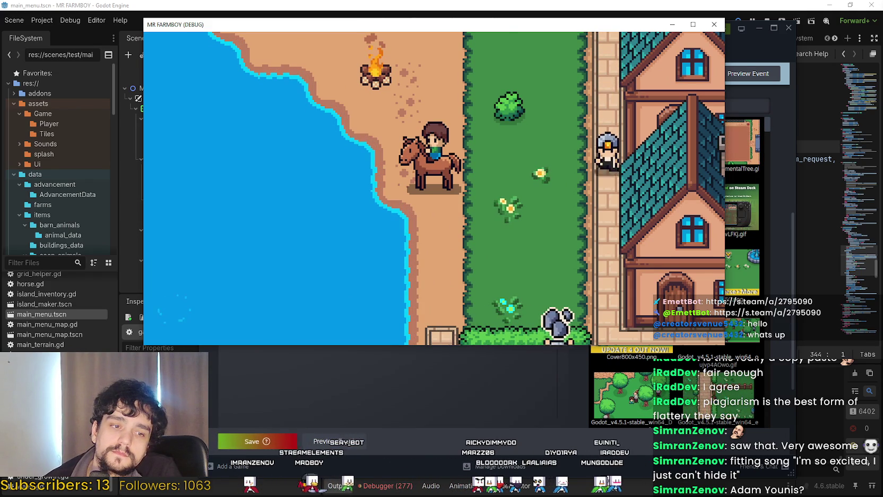
{"action": "key", "text": "alt+Tab"}
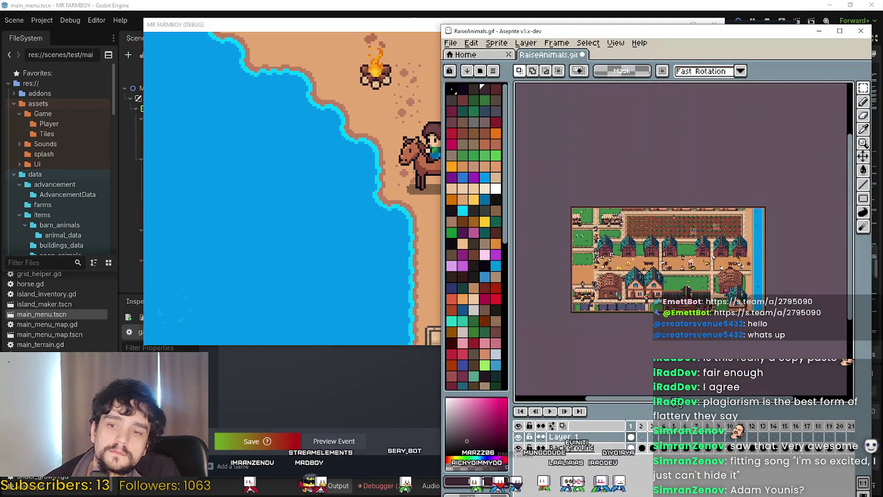
Step: Zoom the RaiseAnimals.gif canvas and select the entire town image
{"action": "scroll", "coordinate": [620, 312], "scroll_direction": "up", "scroll_amount": 1}
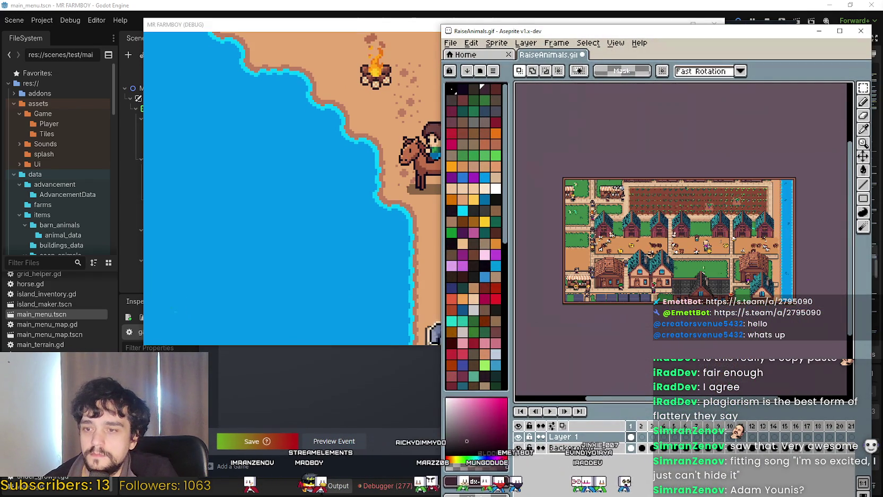
{"action": "scroll", "coordinate": [708, 203], "scroll_direction": "down", "scroll_amount": 2}
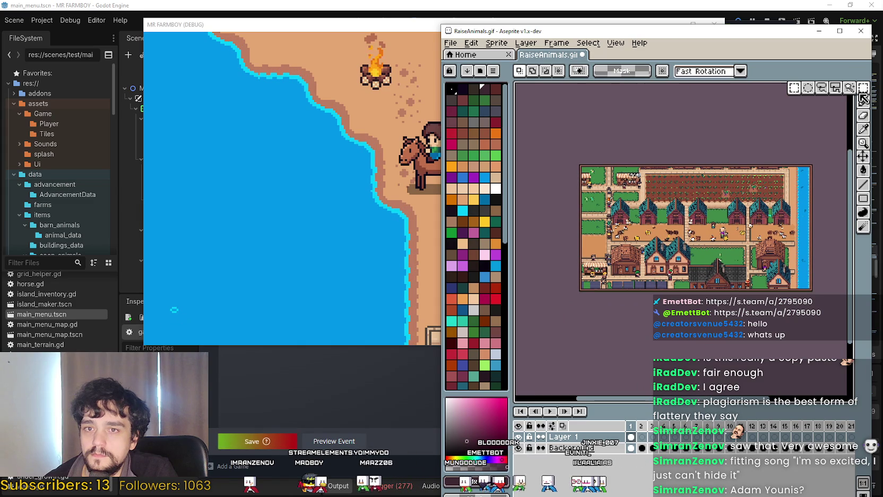
{"action": "scroll", "coordinate": [828, 390], "scroll_direction": "up", "scroll_amount": 1}
{"action": "key", "text": "ctrl+a"}
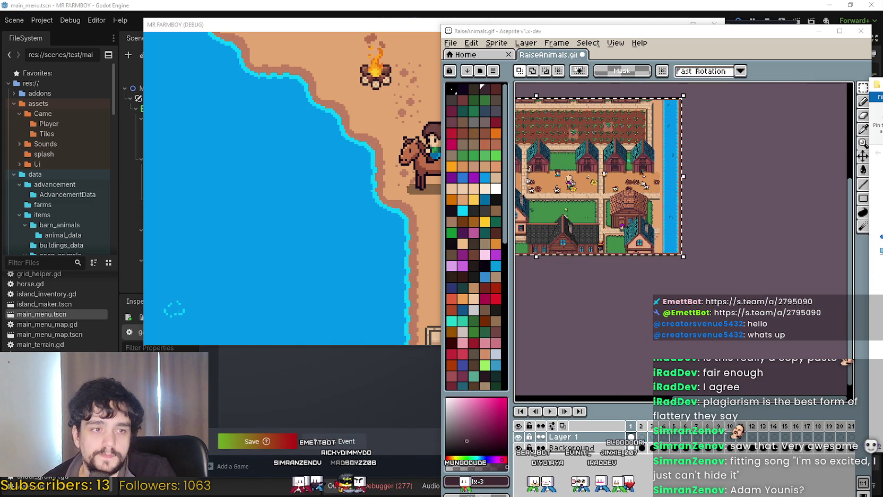
{"action": "scroll", "coordinate": [487, 306], "scroll_direction": "down", "scroll_amount": 5}
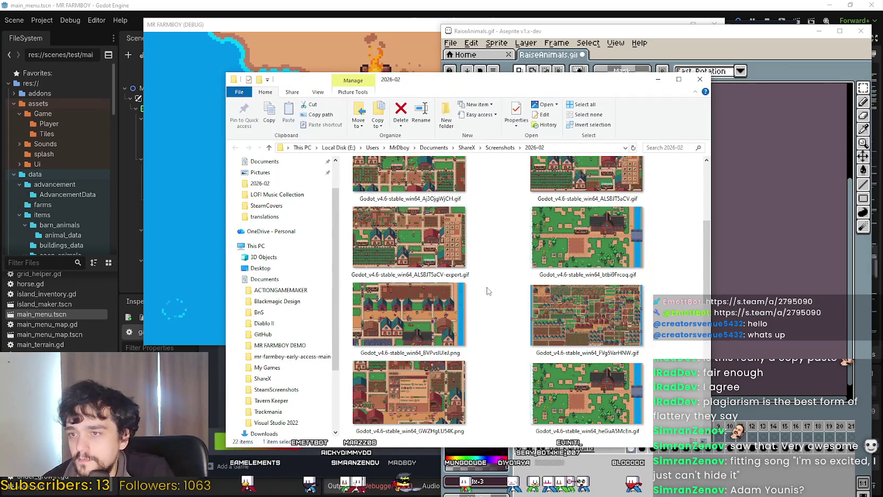
Step: Open Godot_v4.6-stable_win64_nAHH1v6i71.gif from the 2026-02 screenshots folder with Aseprite
{"action": "left_click", "coordinate": [610, 316]}
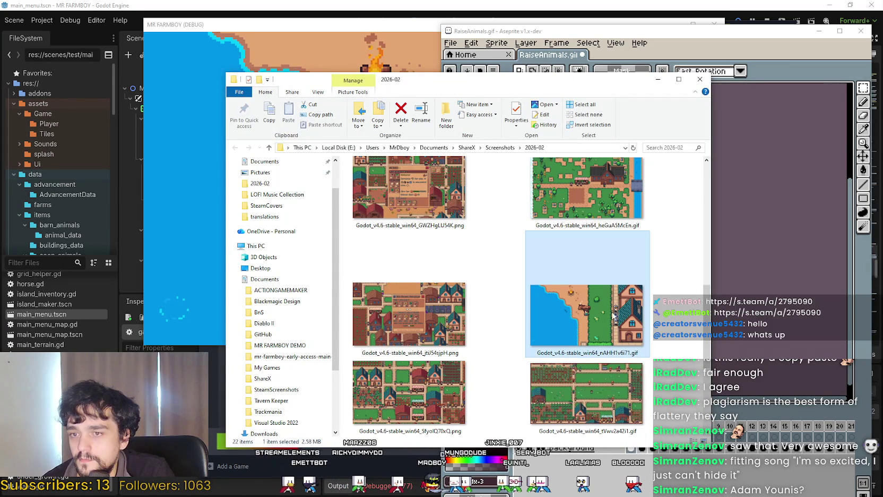
{"action": "right_click", "coordinate": [599, 310]}
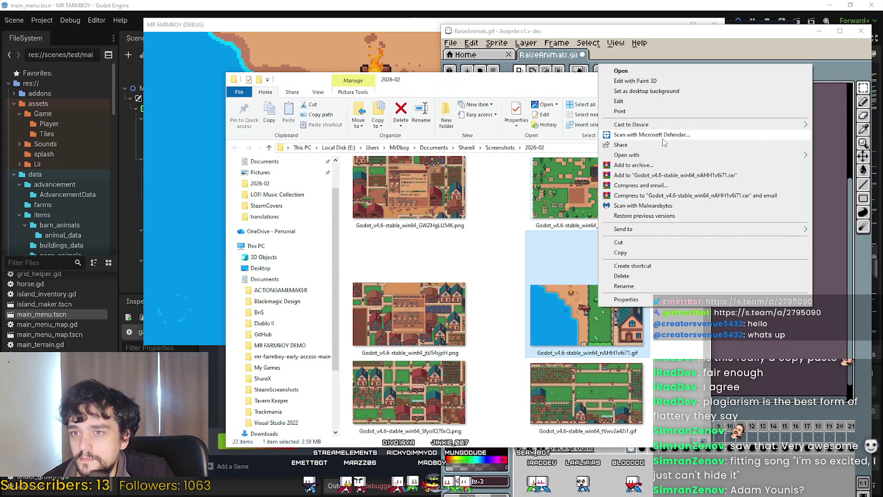
{"action": "mouse_move", "coordinate": [660, 155]}
{"action": "left_click", "coordinate": [552, 155]}
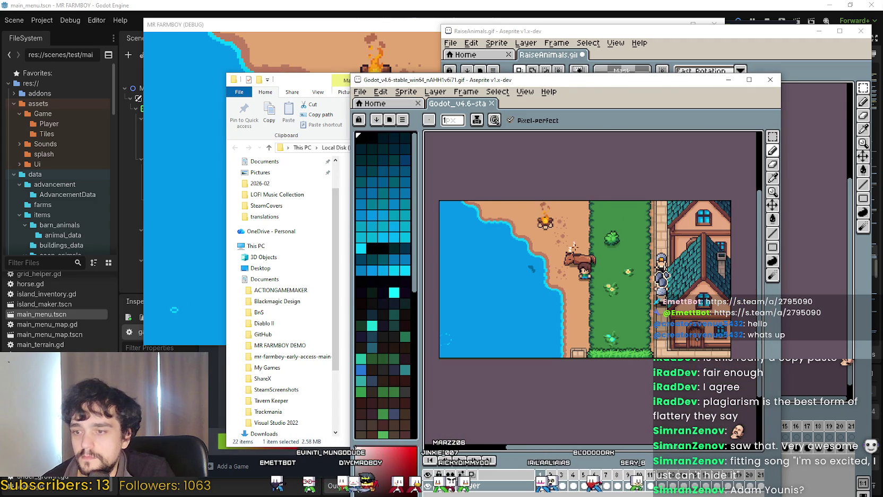
Step: Maximize the fishing gif window and add a new Layer 1
{"action": "left_click", "coordinate": [749, 80]}
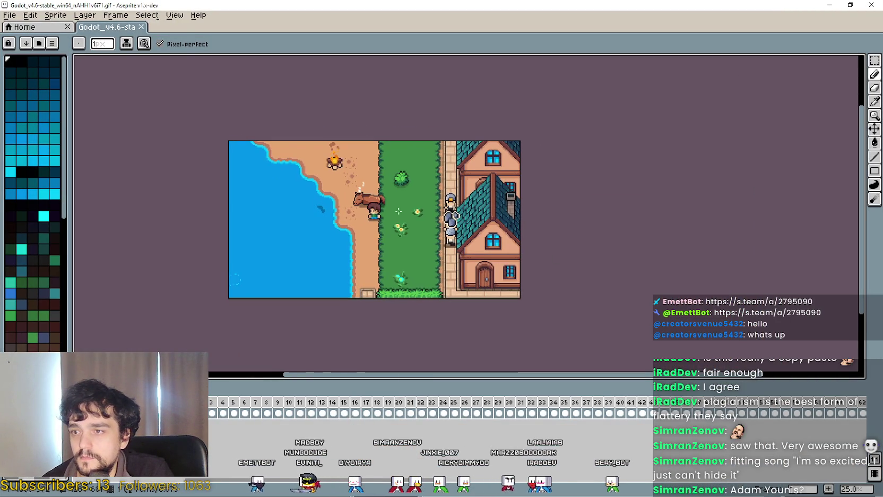
{"action": "left_click", "coordinate": [30, 15]}
{"action": "mouse_move", "coordinate": [84, 15]}
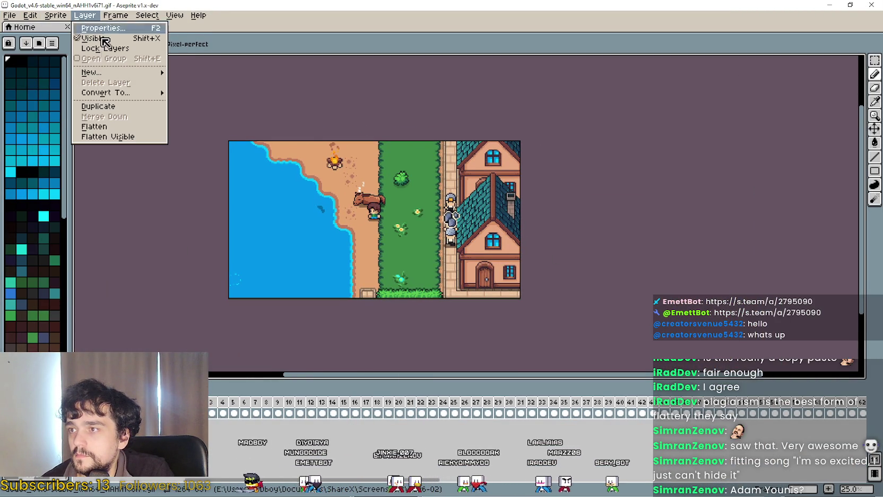
{"action": "mouse_move", "coordinate": [159, 72]}
{"action": "left_click", "coordinate": [228, 73]}
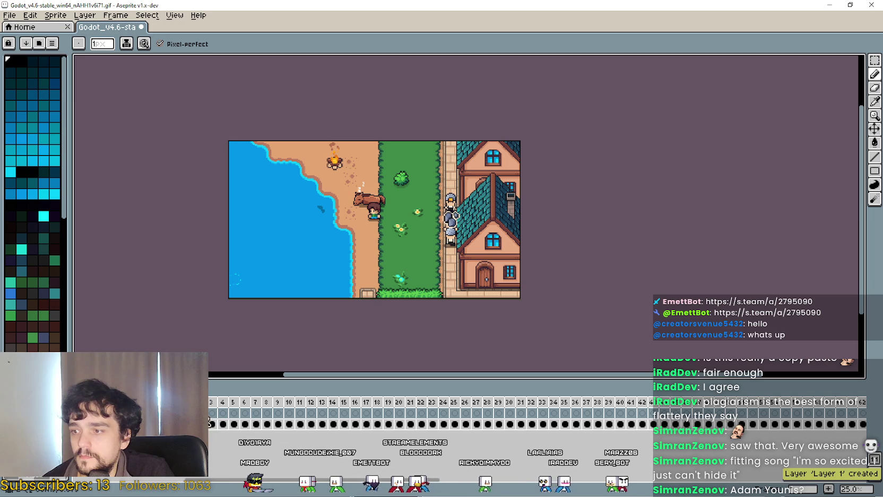
Step: Paste the full-size 1264×681 image onto Layer 1 and commit it
{"action": "key", "text": "ctrl+v"}
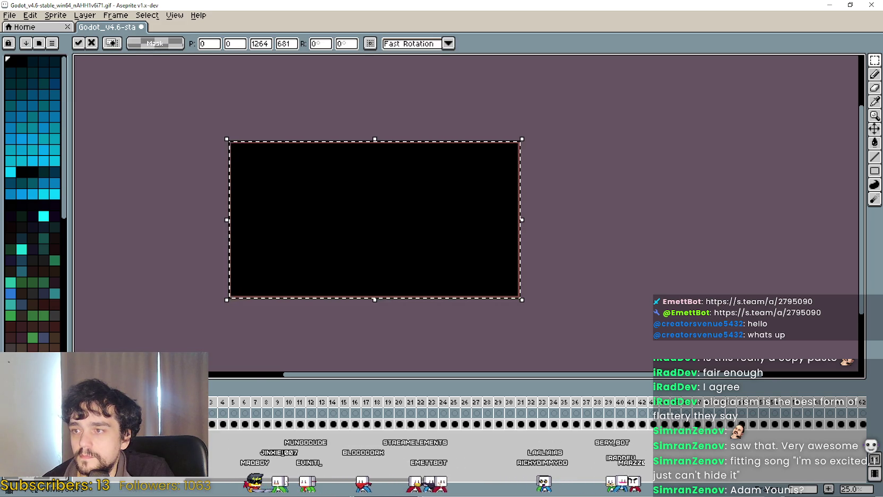
{"action": "scroll", "coordinate": [312, 248], "scroll_direction": "up", "scroll_amount": 1}
{"action": "mouse_move", "coordinate": [312, 248]}
{"action": "left_mouse_down"}
{"action": "mouse_move", "coordinate": [388, 223]}
{"action": "mouse_move", "coordinate": [456, 258]}
{"action": "mouse_move", "coordinate": [384, 241]}
{"action": "left_mouse_up"}
{"action": "scroll", "coordinate": [387, 247], "scroll_direction": "down", "scroll_amount": 1}
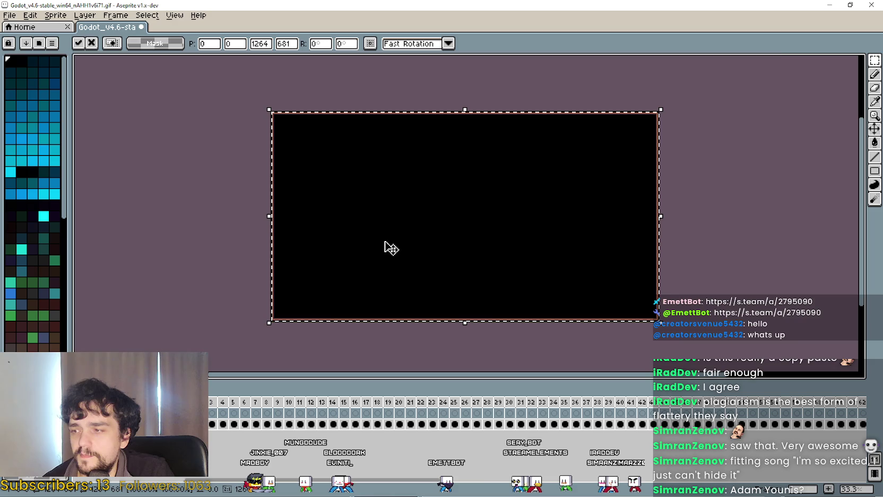
{"action": "scroll", "coordinate": [386, 245], "scroll_direction": "up", "scroll_amount": 1}
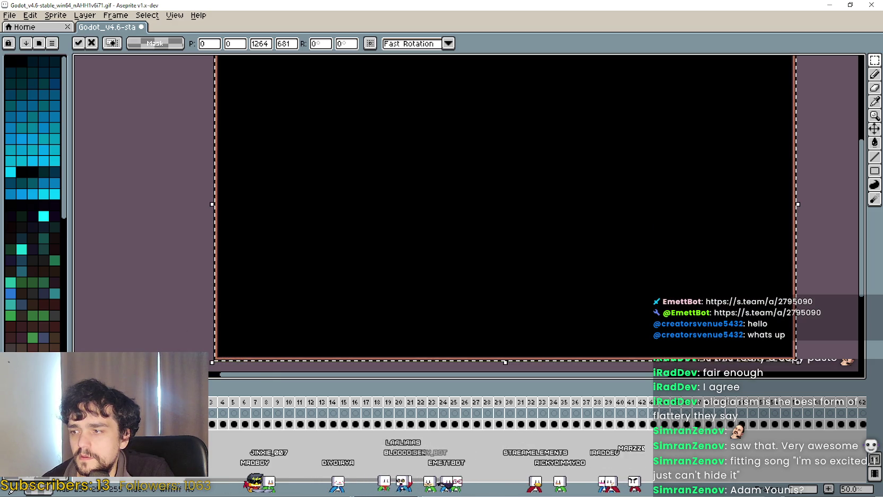
{"action": "left_click", "coordinate": [398, 252]}
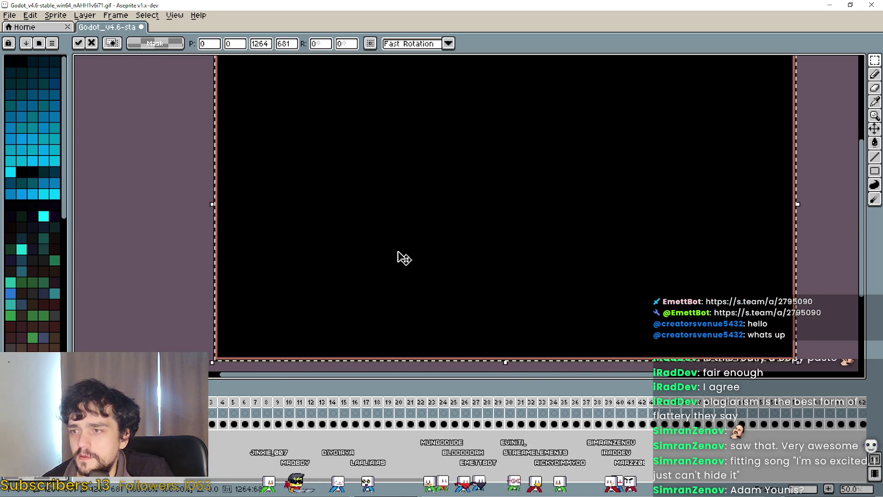
{"action": "scroll", "coordinate": [404, 249], "scroll_direction": "down", "scroll_amount": 1}
{"action": "left_click", "coordinate": [696, 213]}
{"action": "scroll", "coordinate": [706, 202], "scroll_direction": "up", "scroll_amount": 4}
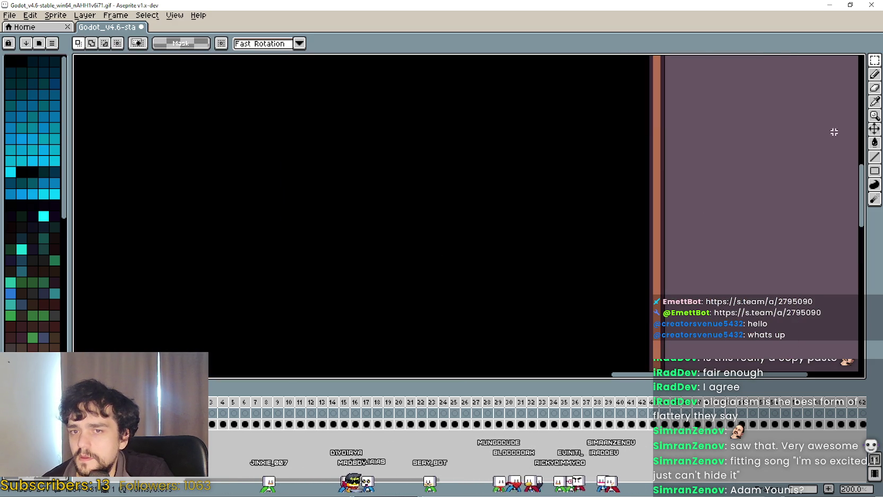
Step: Clear Layer 1's interior with the Paint Bucket, keeping a thin dark frame across all frames
{"action": "left_click", "coordinate": [874, 143]}
{"action": "scroll", "coordinate": [616, 191], "scroll_direction": "down", "scroll_amount": 5}
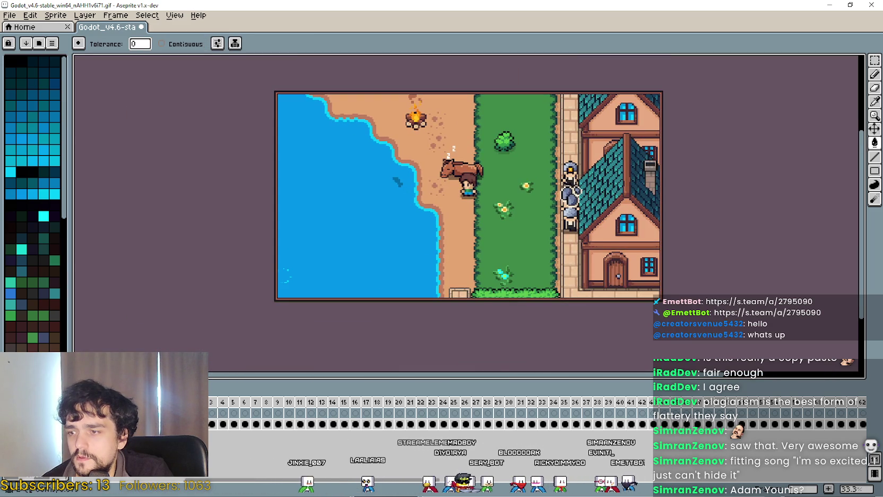
{"action": "key", "text": "Return"}
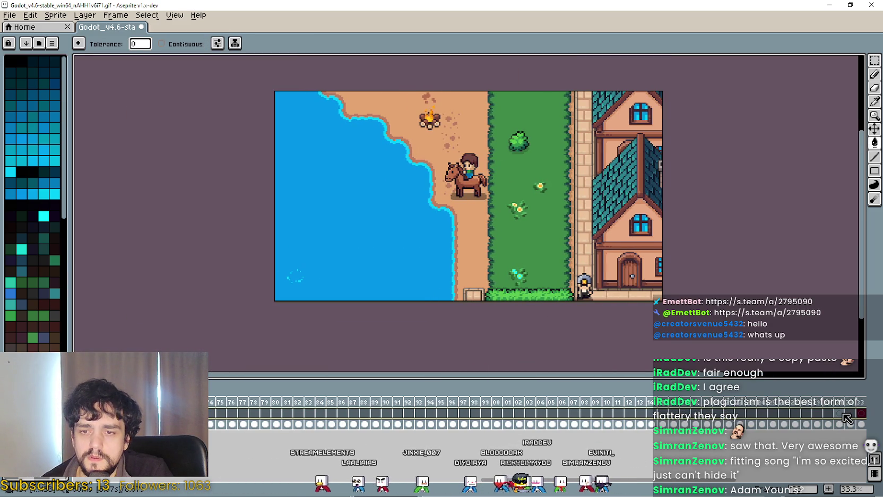
{"action": "right_click", "coordinate": [847, 418]}
{"action": "left_click", "coordinate": [828, 458]}
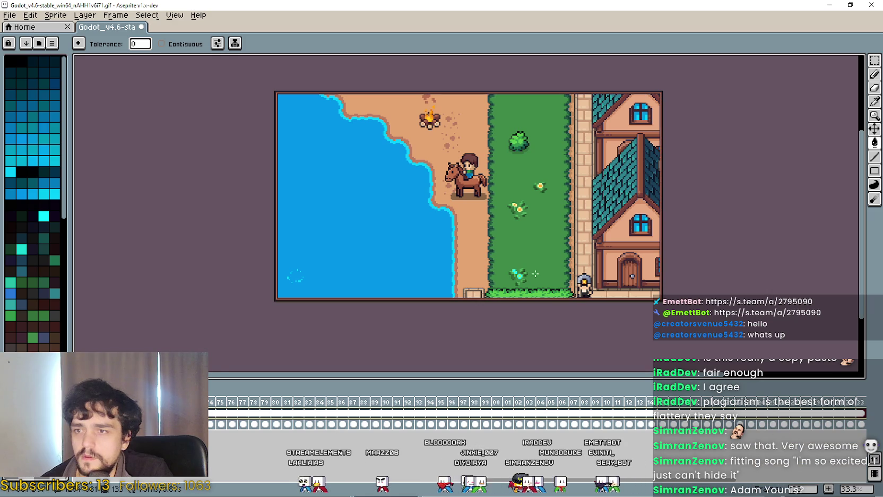
{"action": "scroll", "coordinate": [506, 311], "scroll_direction": "down", "scroll_amount": 2}
{"action": "scroll", "coordinate": [505, 304], "scroll_direction": "up", "scroll_amount": 2}
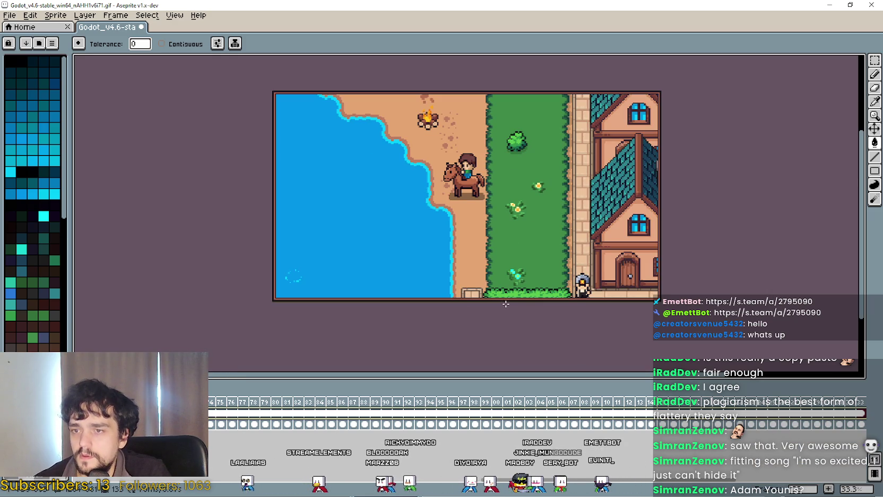
Step: Restore, reposition and re-maximize the fishing gif window
{"action": "double_click", "coordinate": [467, 4]}
{"action": "left_click_drag", "start_coordinate": [623, 28], "coordinate": [554, 42]}
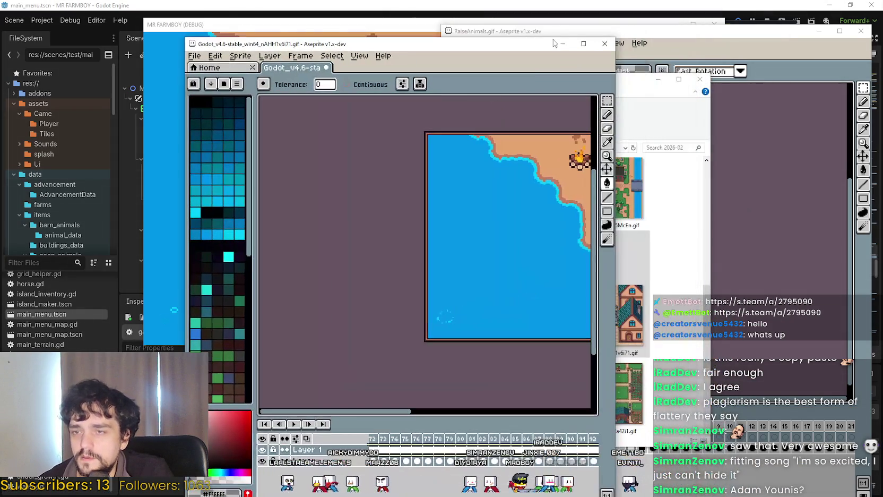
{"action": "left_click", "coordinate": [582, 44]}
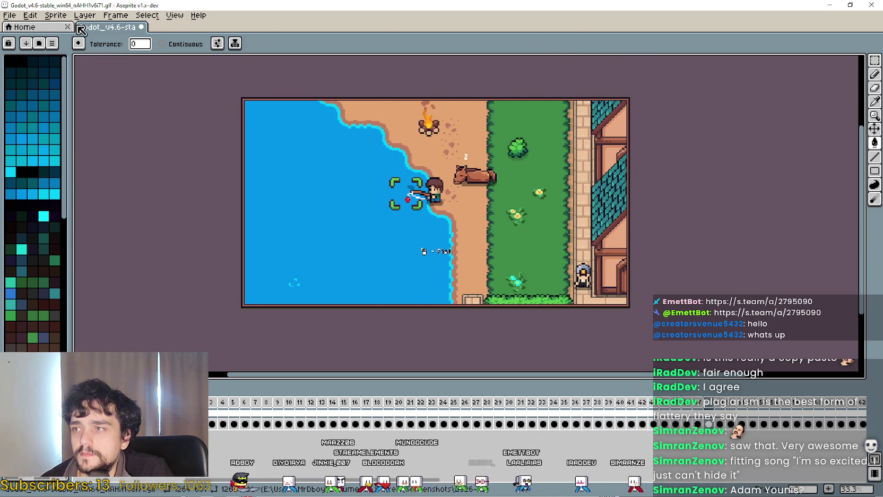
Step: Save the gif under its current name with Animation Loop enabled
{"action": "left_click", "coordinate": [10, 15]}
{"action": "left_click", "coordinate": [27, 61]}
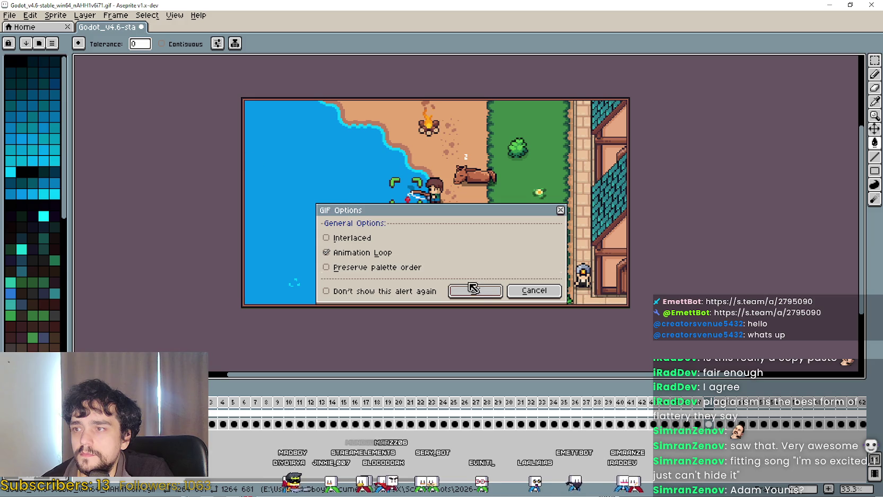
{"action": "left_click", "coordinate": [488, 292]}
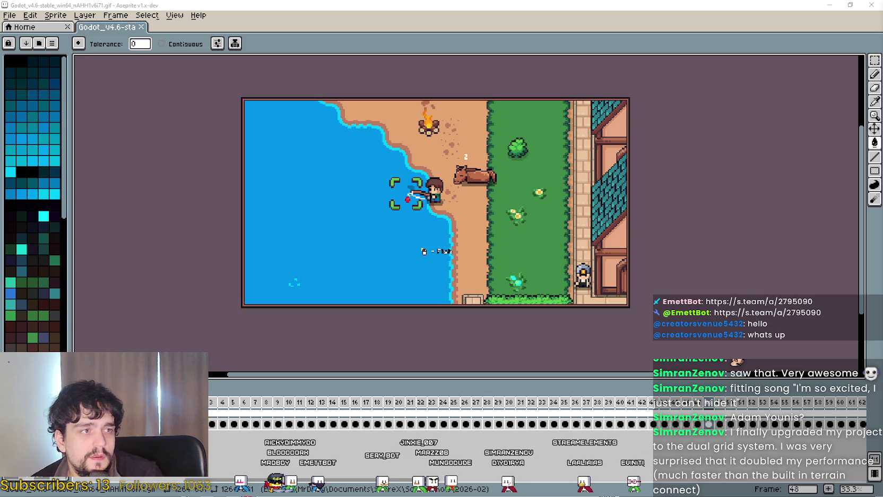
Step: Switch to the browser and open TileMapDual's signal 11 crash issue #73
{"action": "key", "text": "alt+Tab"}
{"action": "left_click_drag", "start_coordinate": [774, 116], "coordinate": [618, 78]}
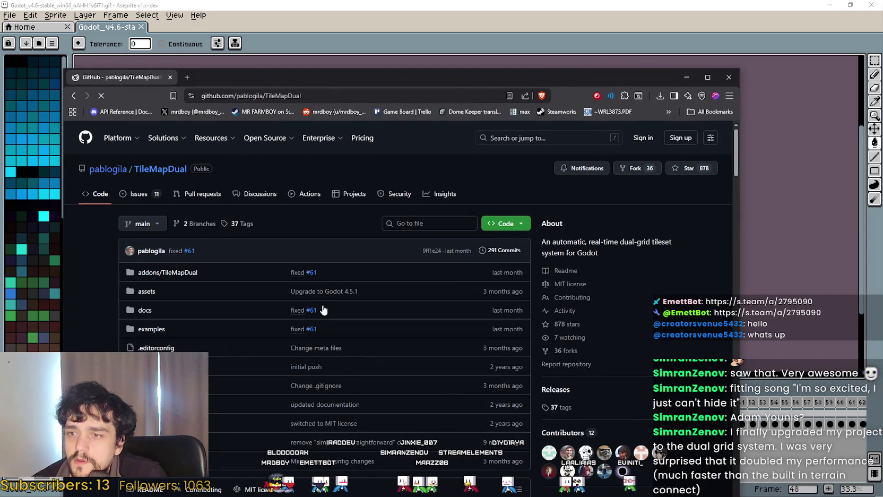
{"action": "left_click_drag", "start_coordinate": [411, 78], "coordinate": [471, 56]}
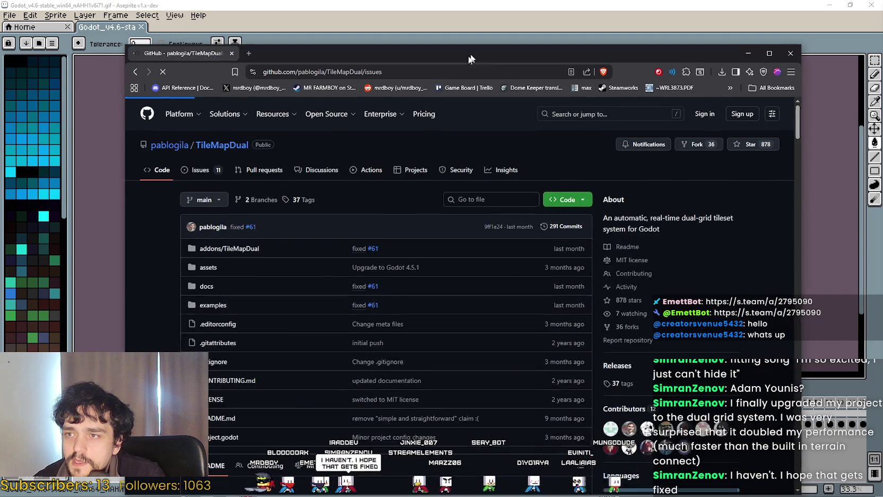
{"action": "left_click", "coordinate": [199, 170]}
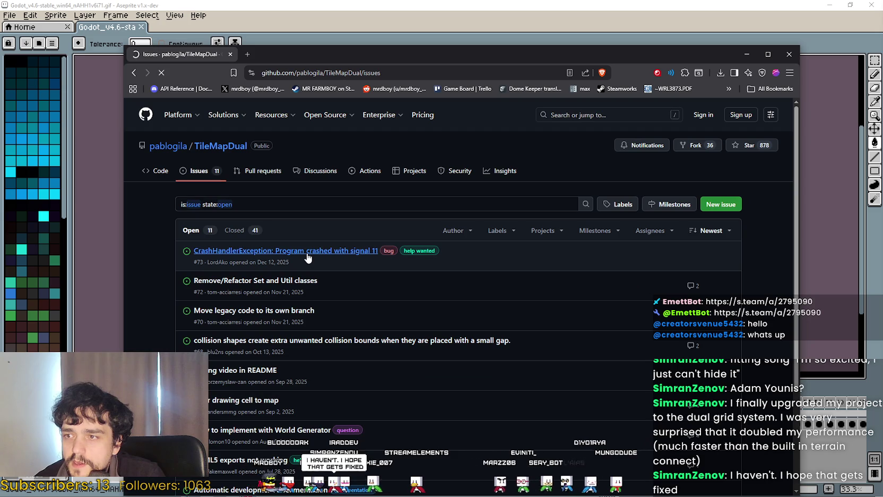
{"action": "left_click", "coordinate": [358, 248]}
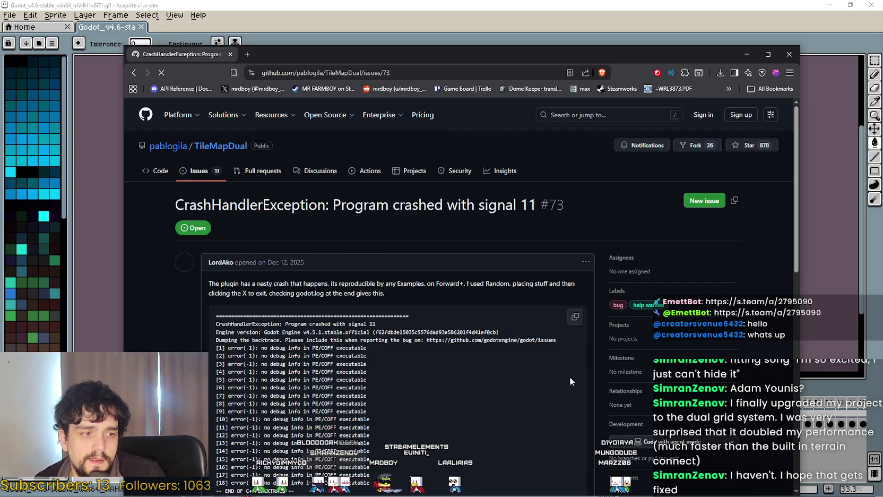
Step: Select backtrace lines [2] to [18], read through the issue, then minimize the browser
{"action": "scroll", "coordinate": [568, 376], "scroll_direction": "down", "scroll_amount": 3}
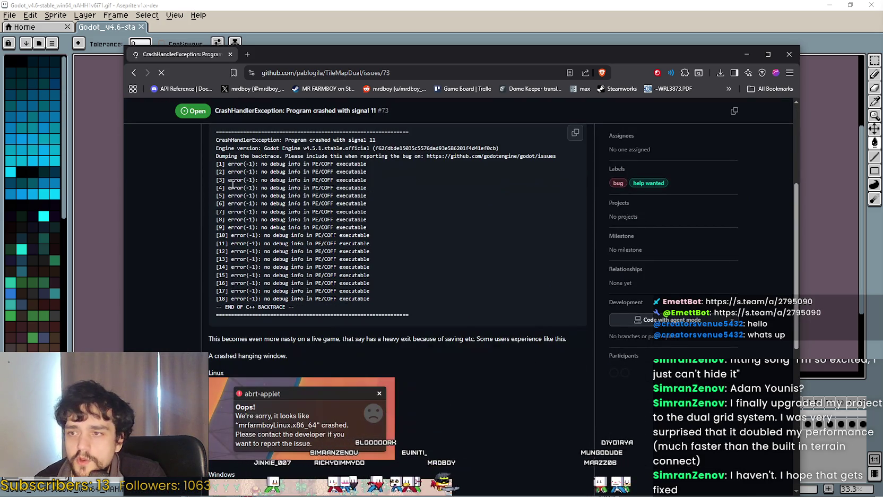
{"action": "left_click_drag", "start_coordinate": [216, 148], "coordinate": [336, 259]}
{"action": "scroll", "coordinate": [335, 259], "scroll_direction": "up", "scroll_amount": 1}
{"action": "left_click_drag", "start_coordinate": [353, 325], "coordinate": [498, 353]}
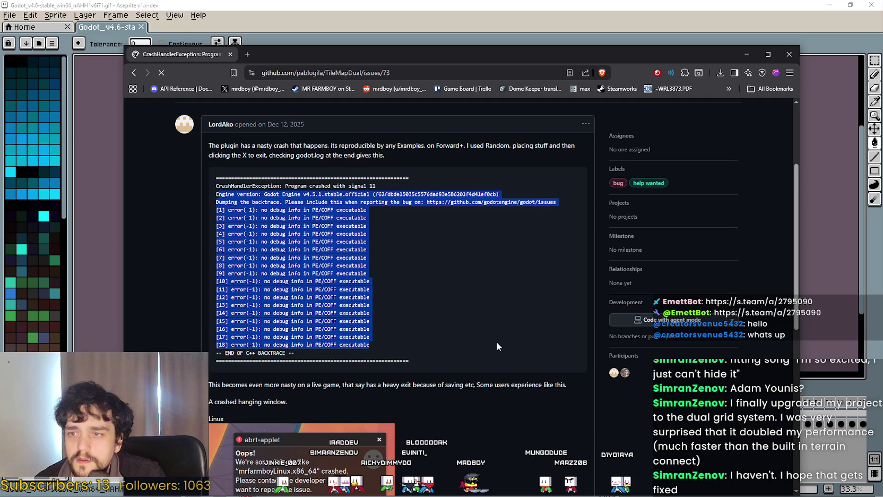
{"action": "mouse_move", "coordinate": [410, 344]}
{"action": "left_mouse_down"}
{"action": "mouse_move", "coordinate": [200, 253]}
{"action": "mouse_move", "coordinate": [187, 219]}
{"action": "left_mouse_up"}
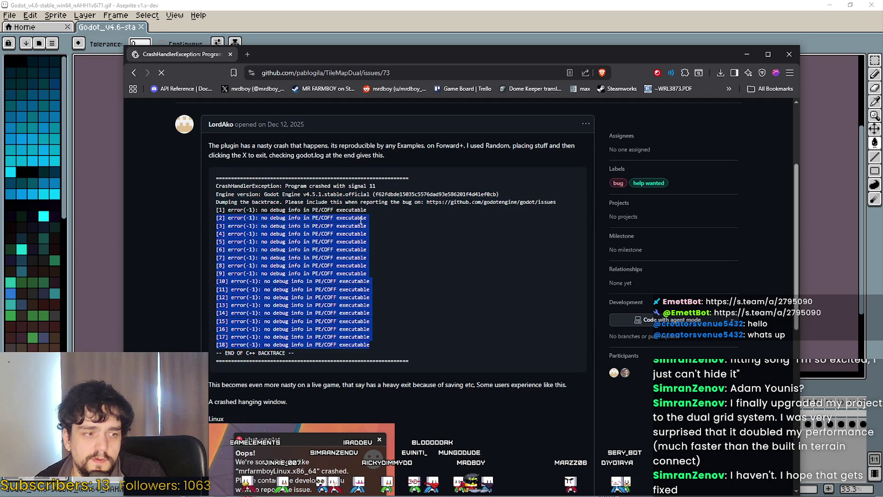
{"action": "scroll", "coordinate": [370, 232], "scroll_direction": "down", "scroll_amount": 2}
{"action": "scroll", "coordinate": [371, 228], "scroll_direction": "down", "scroll_amount": 2}
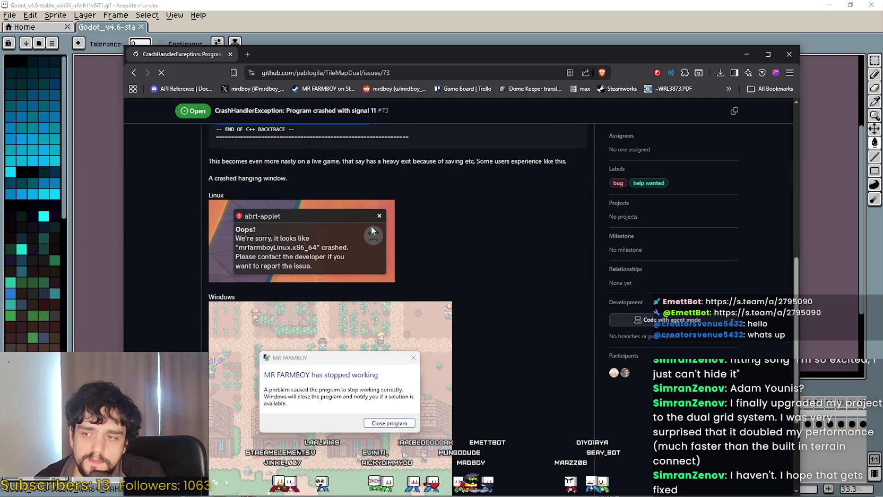
{"action": "scroll", "coordinate": [371, 225], "scroll_direction": "down", "scroll_amount": 3}
{"action": "scroll", "coordinate": [371, 226], "scroll_direction": "up", "scroll_amount": 5}
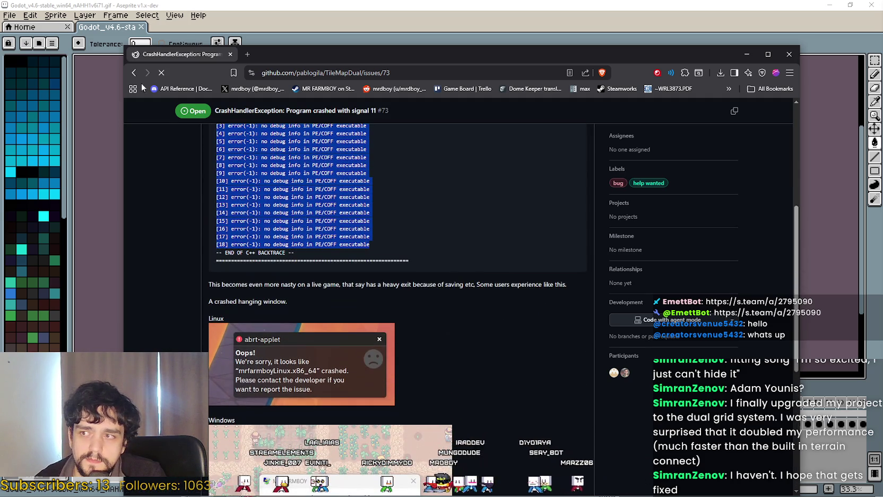
{"action": "scroll", "coordinate": [389, 362], "scroll_direction": "up", "scroll_amount": 2}
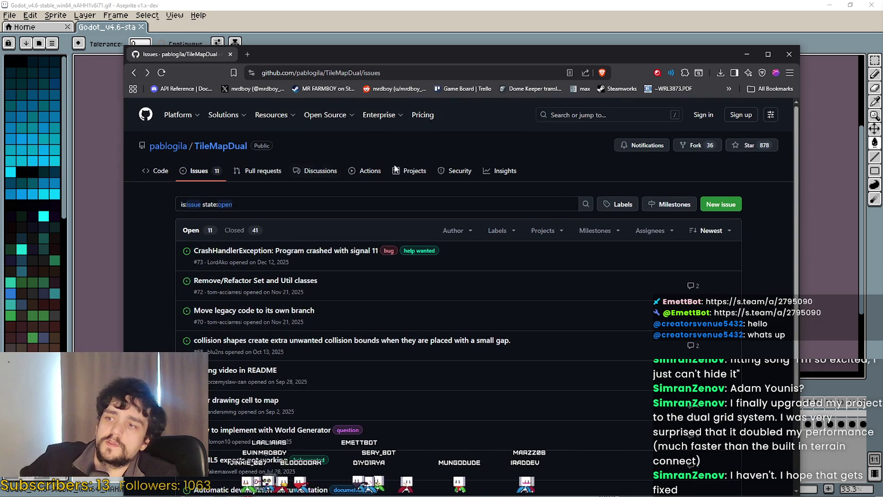
{"action": "left_click", "coordinate": [844, 4]}
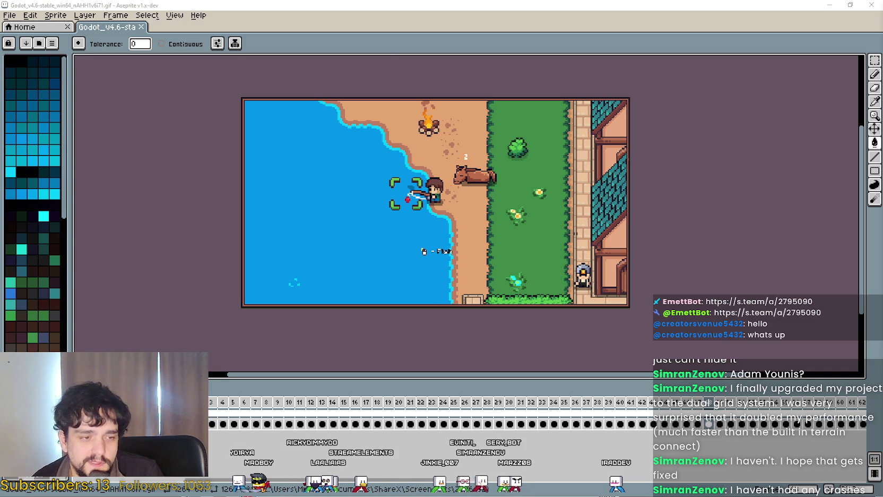
Step: Open godot.log from the user data logs folder in Notepad and view the I AM READY! line
{"action": "key", "text": "alt+Tab"}
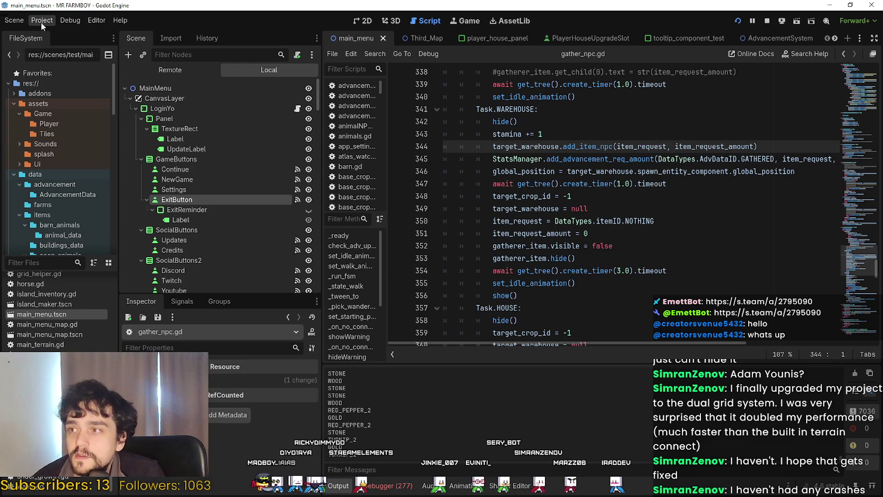
{"action": "left_click", "coordinate": [42, 20]}
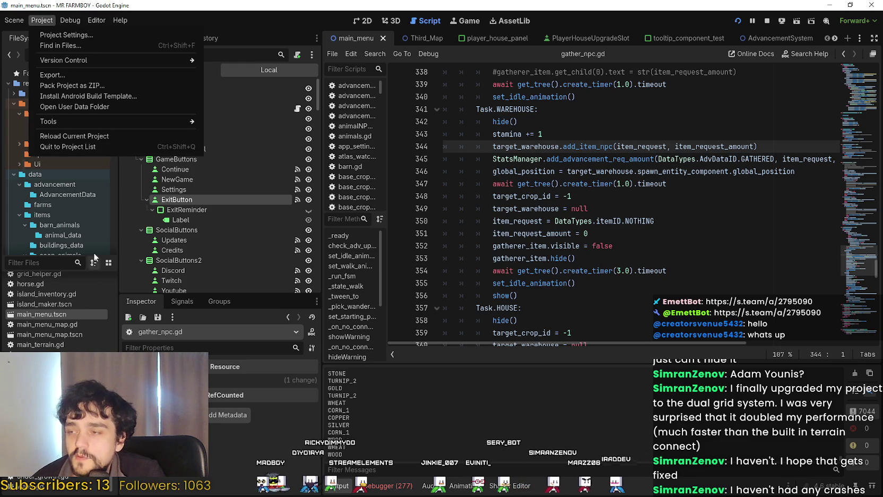
{"action": "left_click", "coordinate": [82, 107]}
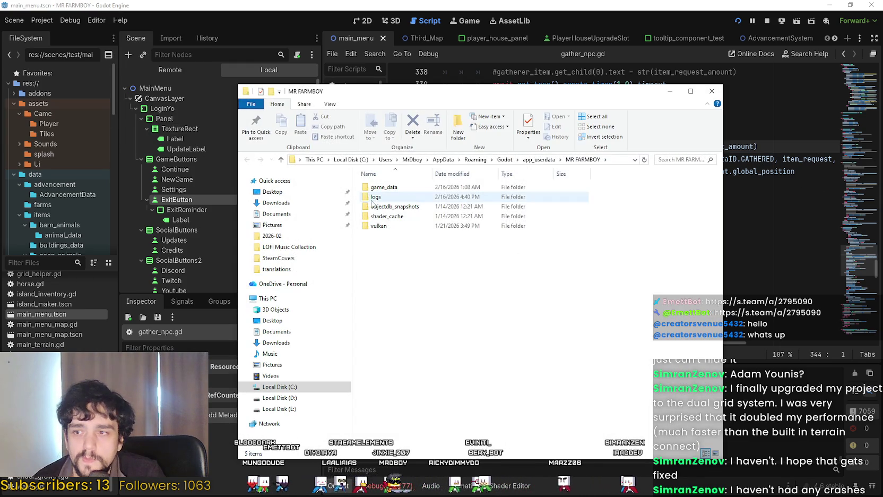
{"action": "double_click", "coordinate": [375, 197]}
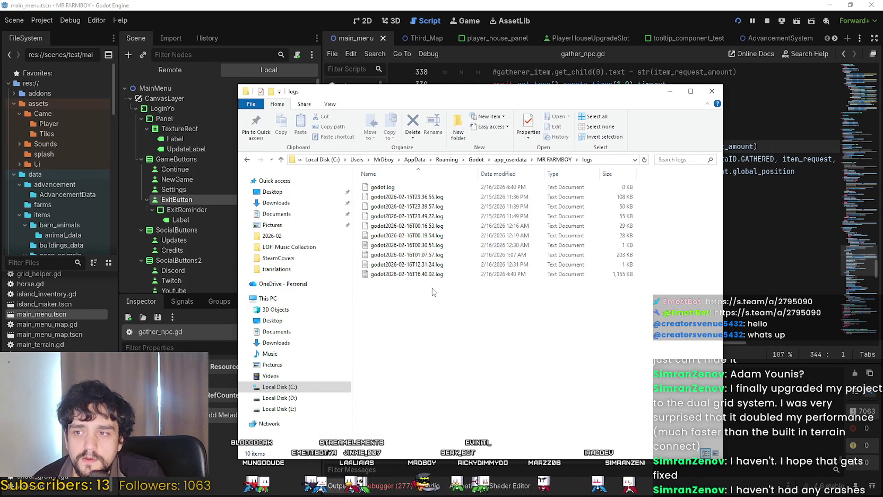
{"action": "key", "text": "Return"}
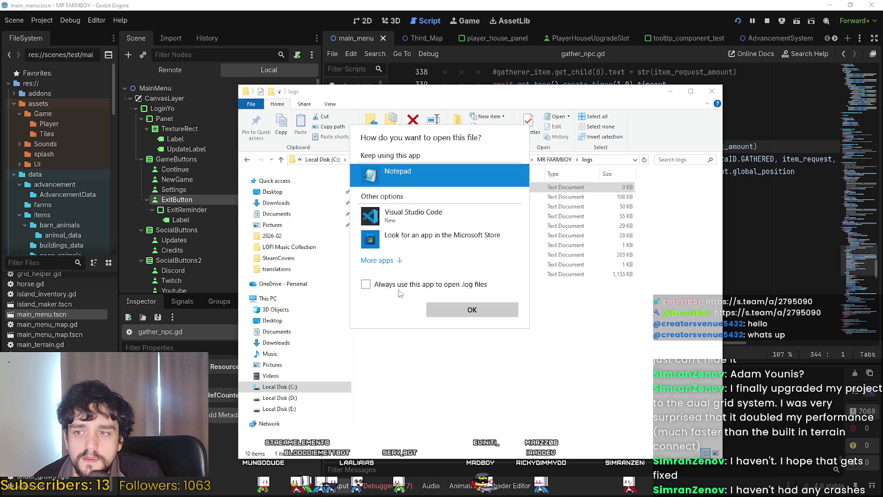
{"action": "left_click", "coordinate": [479, 310]}
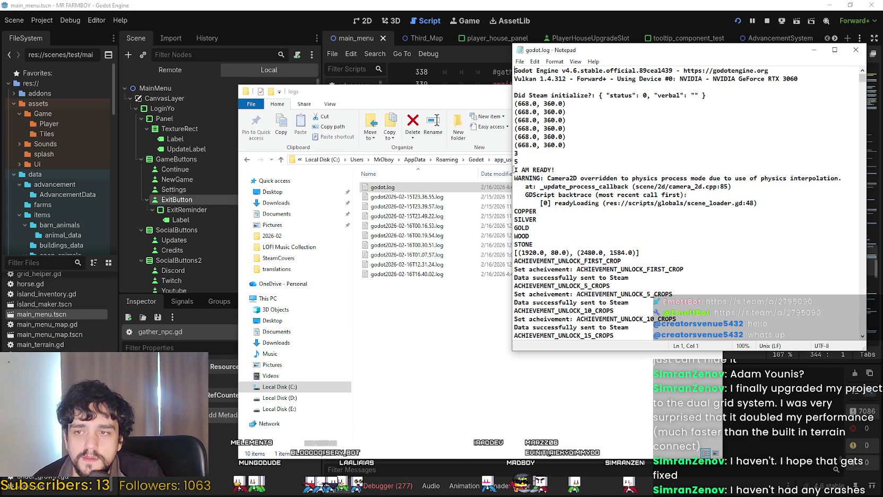
{"action": "left_click_drag", "start_coordinate": [579, 134], "coordinate": [514, 101]}
{"action": "left_click", "coordinate": [559, 170]}
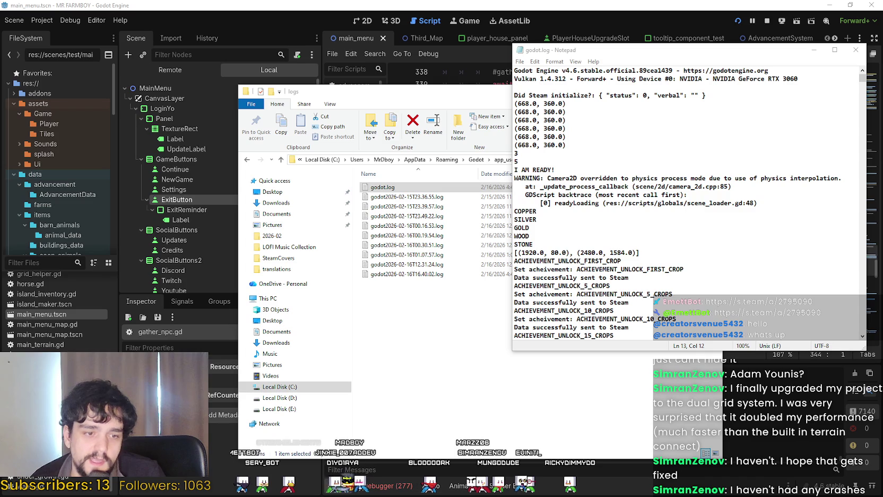
{"action": "key", "text": "alt+Tab"}
Step: Glance over the obs-multi-rtmp 0.7.3.2 release, then bring the godot.log Notepad window forward
{"action": "scroll", "coordinate": [471, 294], "scroll_direction": "up", "scroll_amount": 2}
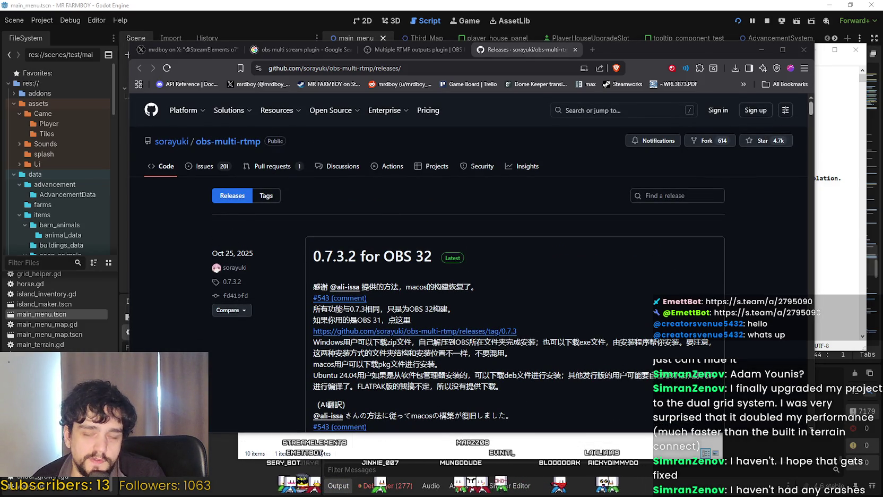
{"action": "left_click", "coordinate": [850, 235]}
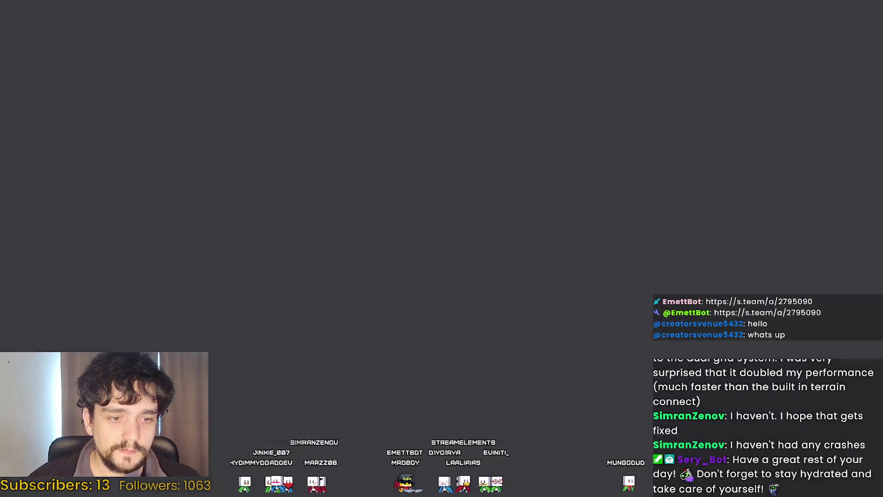
Step: Open Ezgif's GIF optimizer and drop the fishing-shore GIF onto the upload zone
{"action": "key", "text": "alt+Tab"}
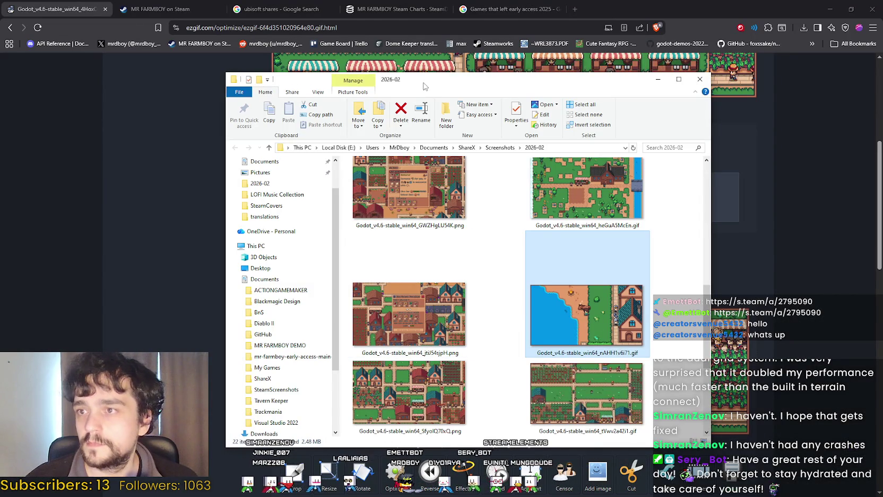
{"action": "key", "text": "alt+Tab"}
{"action": "scroll", "coordinate": [347, 184], "scroll_direction": "up", "scroll_amount": 3}
{"action": "scroll", "coordinate": [217, 160], "scroll_direction": "up", "scroll_amount": 2}
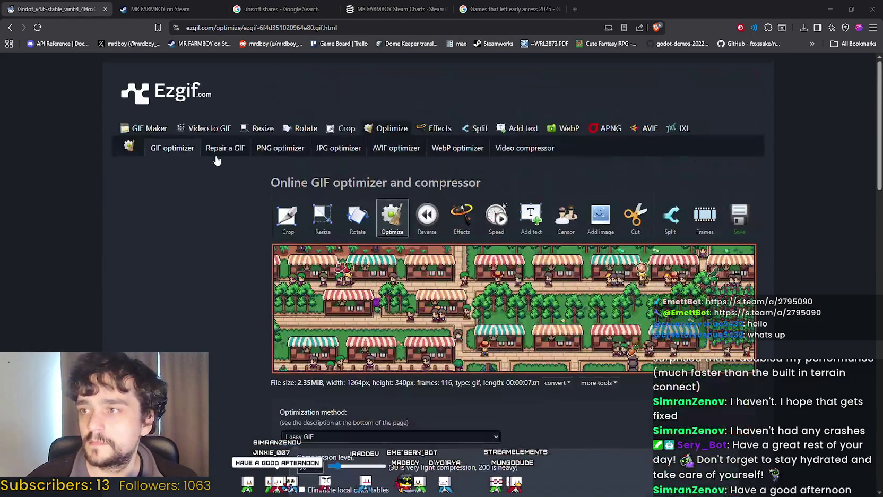
{"action": "left_click", "coordinate": [387, 131]}
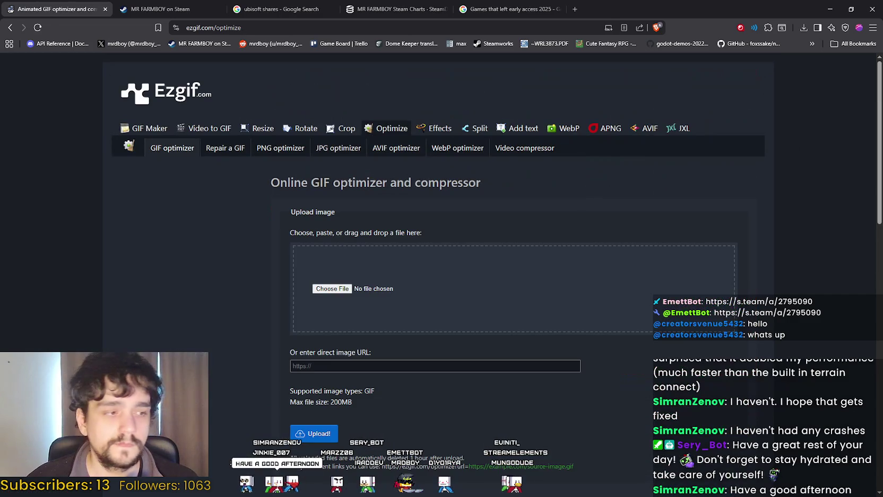
{"action": "left_click_drag", "start_coordinate": [478, 266], "coordinate": [351, 286]}
Step: Run Lossy GIF optimization at level 30, reducing 2.49 MiB to 2.3 MiB
{"action": "scroll", "coordinate": [634, 295], "scroll_direction": "down", "scroll_amount": 2}
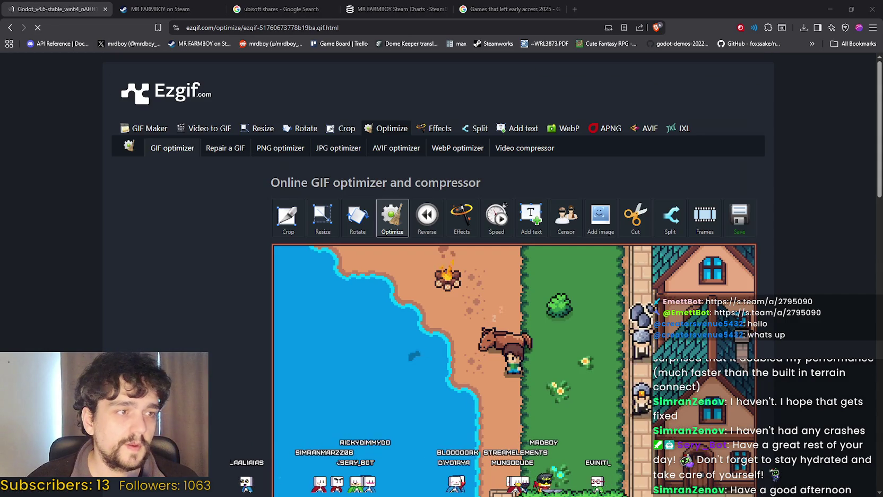
{"action": "scroll", "coordinate": [398, 216], "scroll_direction": "down", "scroll_amount": 3}
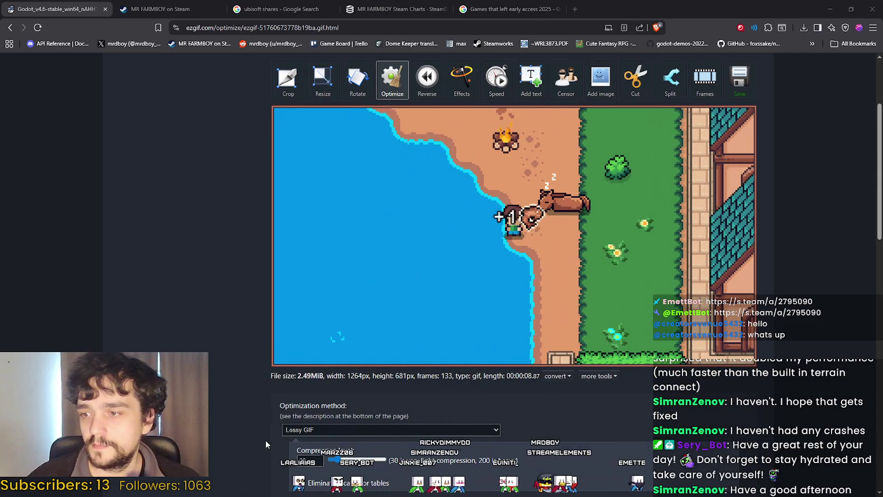
{"action": "scroll", "coordinate": [268, 438], "scroll_direction": "down", "scroll_amount": 1}
{"action": "left_click", "coordinate": [295, 430]}
{"action": "scroll", "coordinate": [221, 339], "scroll_direction": "down", "scroll_amount": 5}
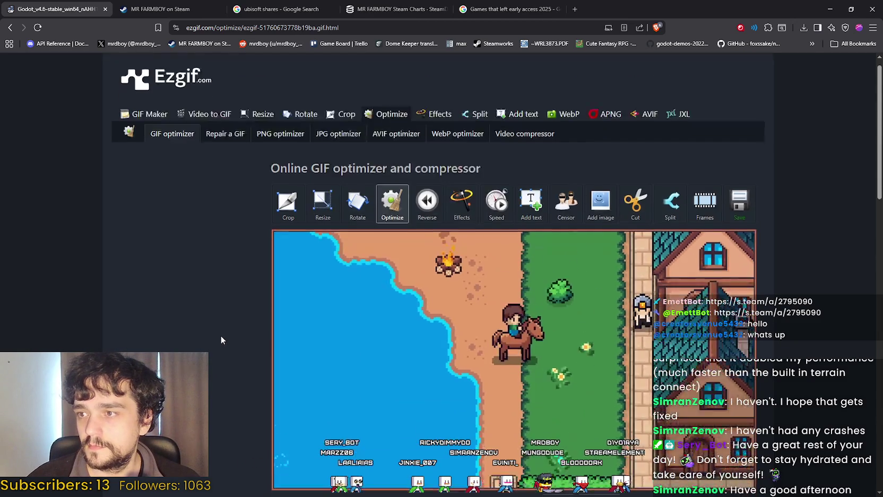
{"action": "scroll", "coordinate": [221, 335], "scroll_direction": "down", "scroll_amount": 5}
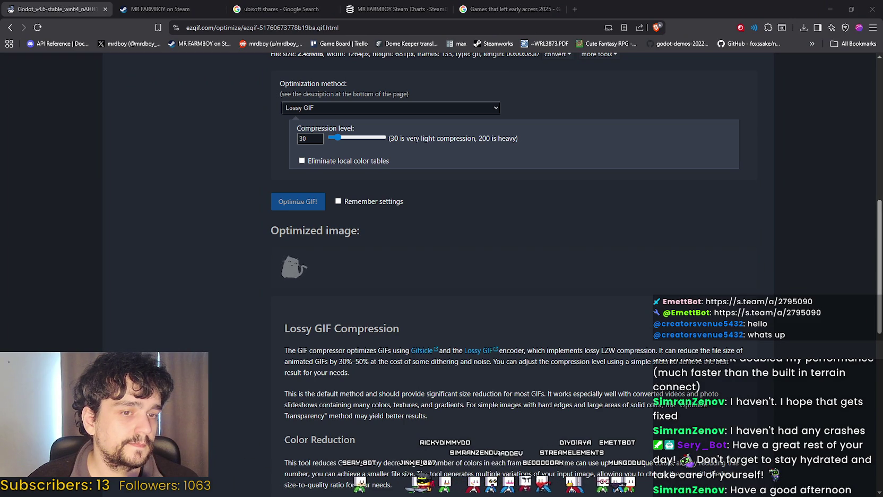
{"action": "scroll", "coordinate": [470, 384], "scroll_direction": "down", "scroll_amount": 1}
{"action": "scroll", "coordinate": [343, 369], "scroll_direction": "down", "scroll_amount": 2}
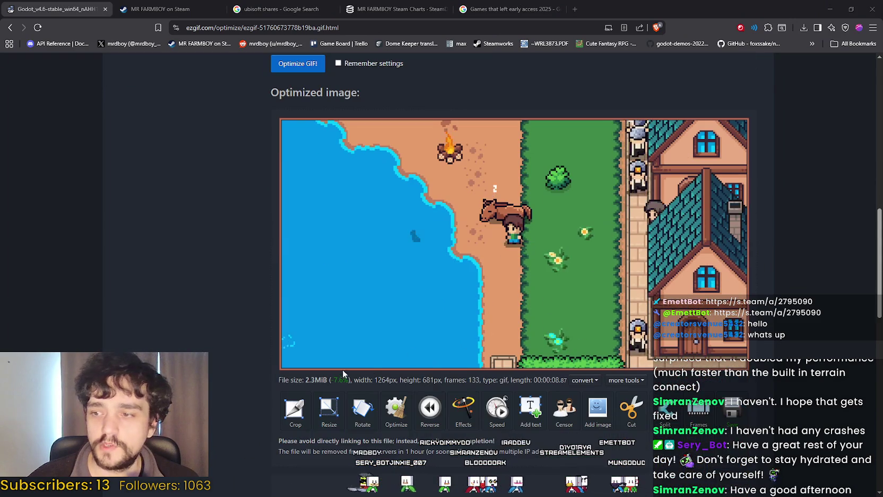
{"action": "scroll", "coordinate": [236, 354], "scroll_direction": "down", "scroll_amount": 2}
{"action": "scroll", "coordinate": [239, 354], "scroll_direction": "up", "scroll_amount": 4}
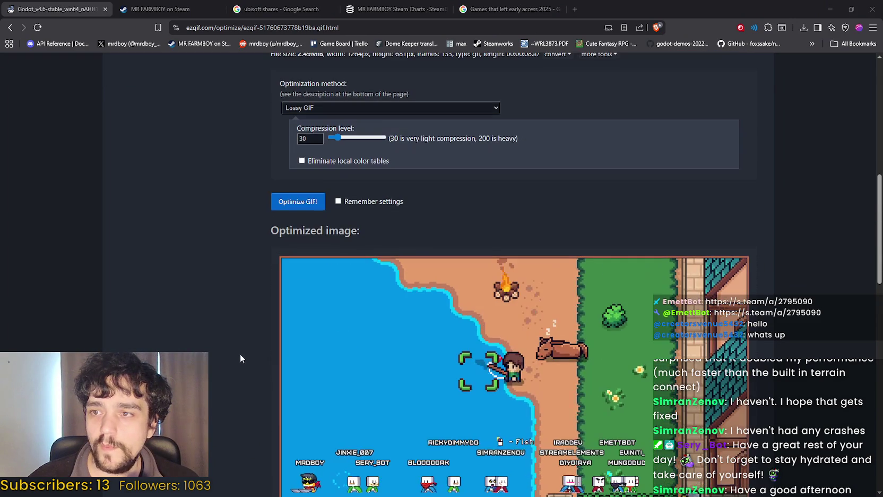
{"action": "scroll", "coordinate": [240, 353], "scroll_direction": "down", "scroll_amount": 3}
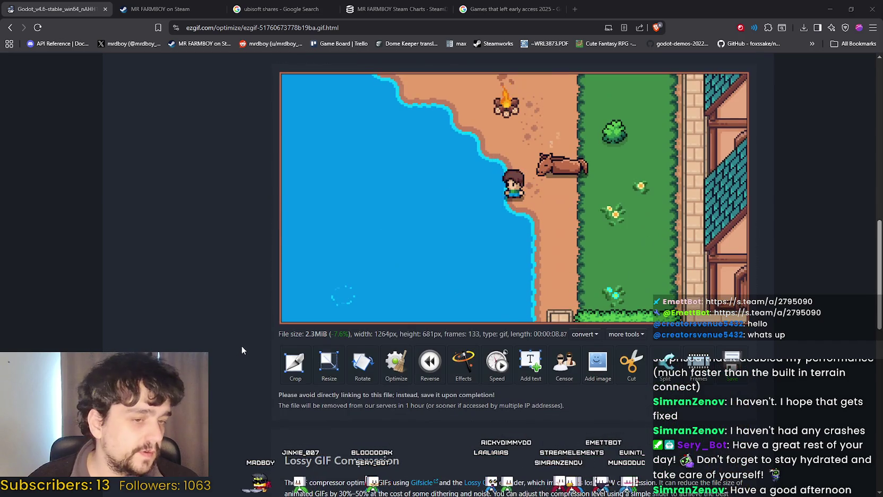